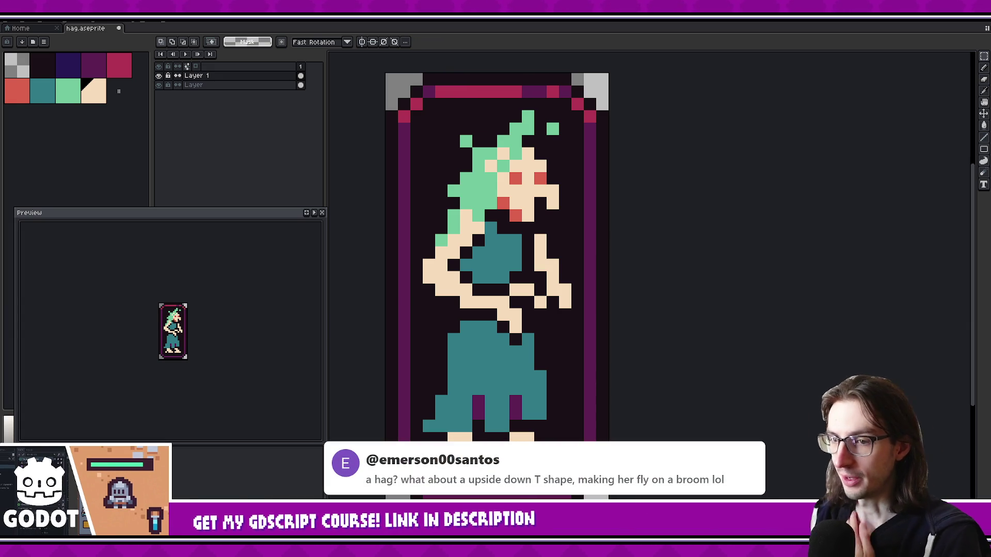
# Pencil peach pixels onto the raised right arm near the hand, then undo several of them
pyautogui.moveTo(561, 304); pyautogui.dragTo(539, 324)
pyautogui.press('b')
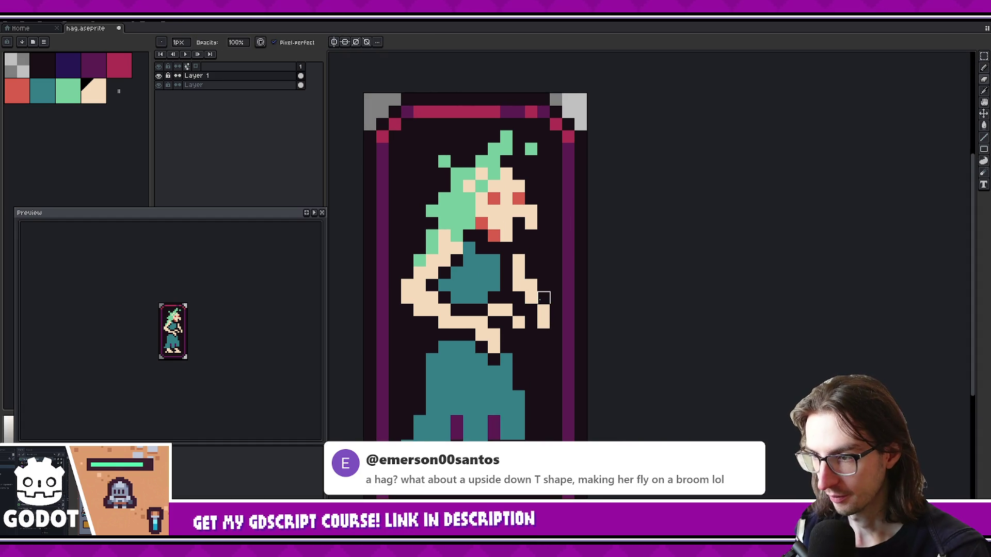
pyautogui.click(542, 298)
pyautogui.click(527, 261)
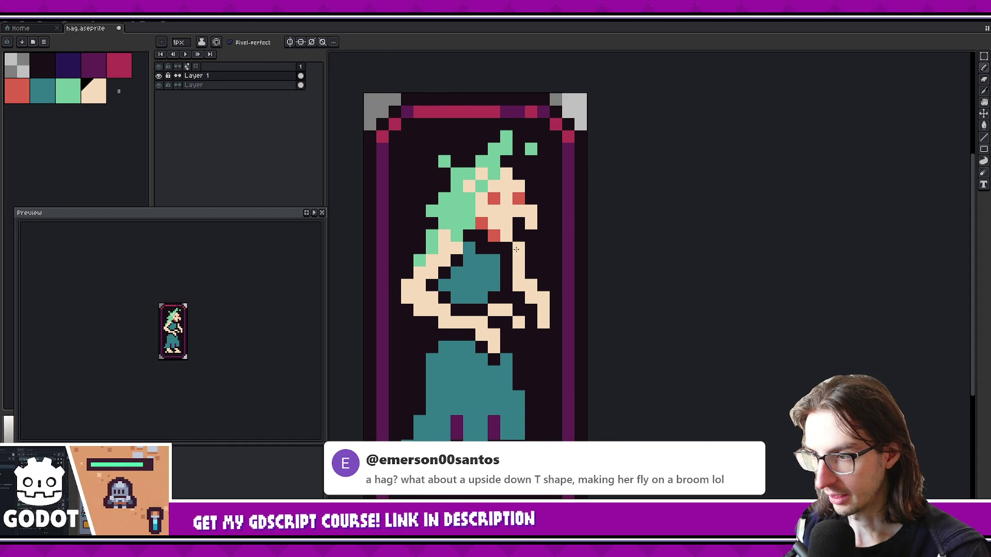
pyautogui.press('v')
pyautogui.hotkey('ctrl', 'z')
pyautogui.hotkey('ctrl', 'z')
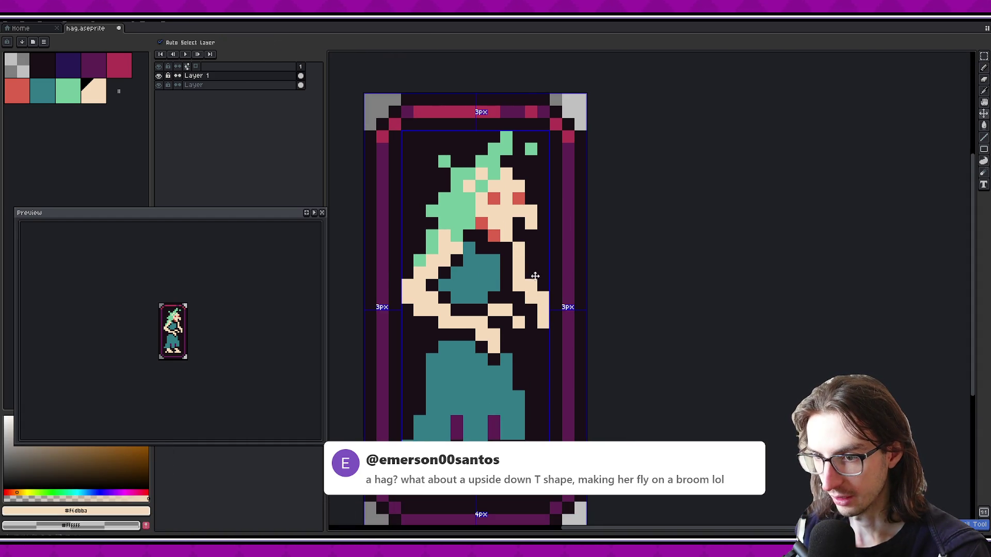
pyautogui.press('b')
pyautogui.hotkey('ctrl', 'z')
pyautogui.hotkey('ctrl', 'z')
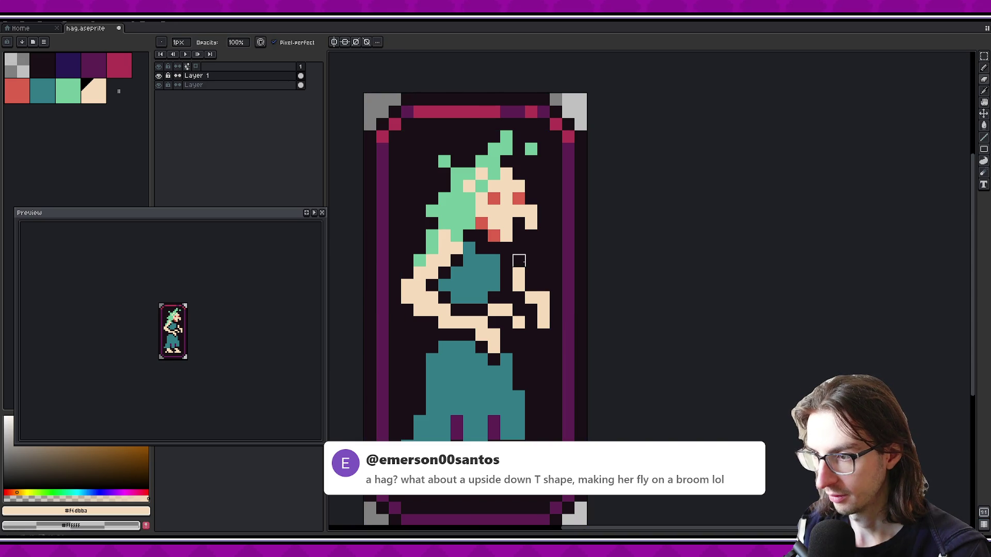
pyautogui.hotkey('ctrl', 'z')
pyautogui.hotkey('ctrl', 'z')
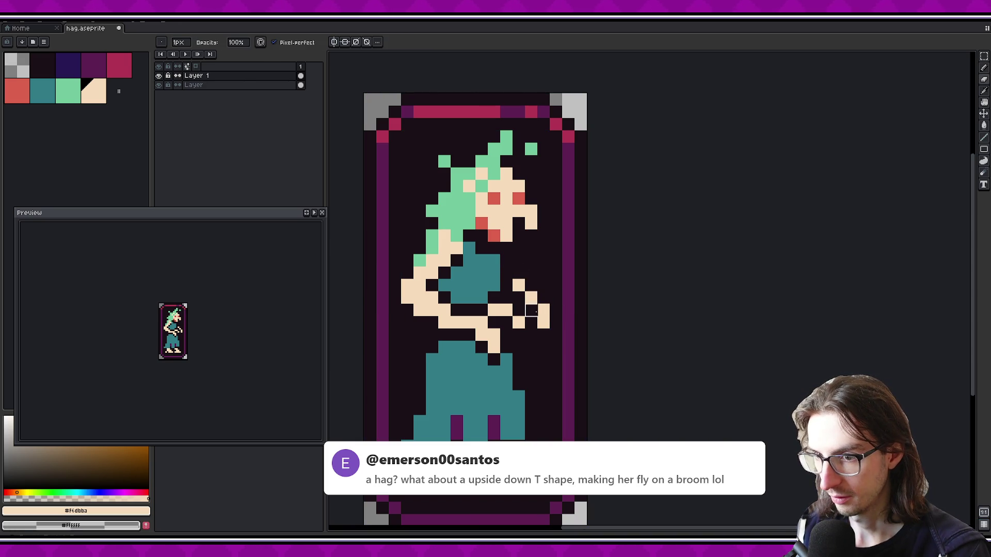
# Erase a pixel from the right hand, undo it, and restore the earlier hand pixels
pyautogui.press('e')
pyautogui.hotkey('ctrl', 'z')
pyautogui.click(548, 302)
pyautogui.hotkey('ctrl', 'z')
pyautogui.hotkey('ctrl', 'z')
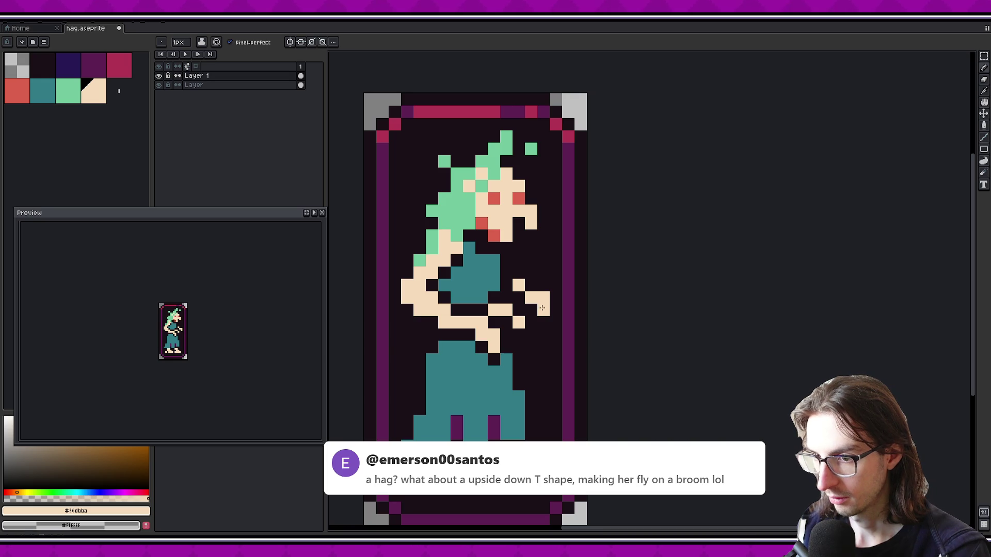
pyautogui.hotkey('ctrl', 'y')
pyautogui.hotkey('ctrl', 'y')
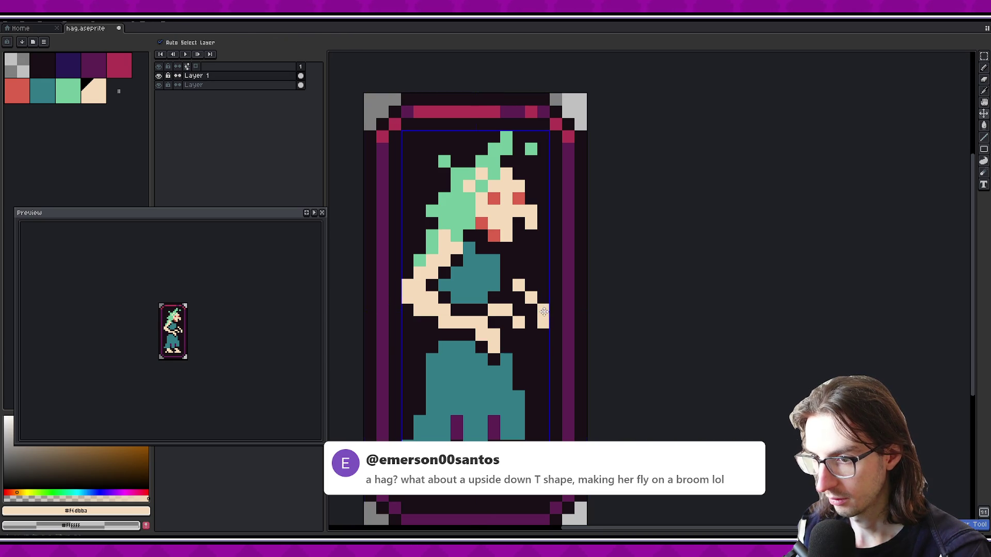
# Try a colour selection of the peach pixels, clear it, and remove a stray arm pixel
pyautogui.press('w')
pyautogui.click(545, 317)
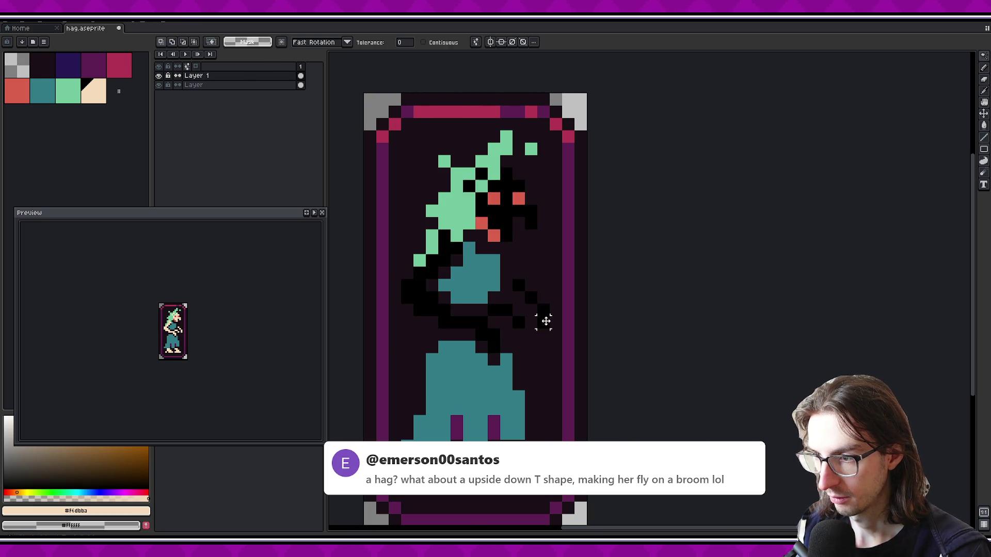
pyautogui.hotkey('ctrl', 'z')
pyautogui.hotkey('ctrl', 'z')
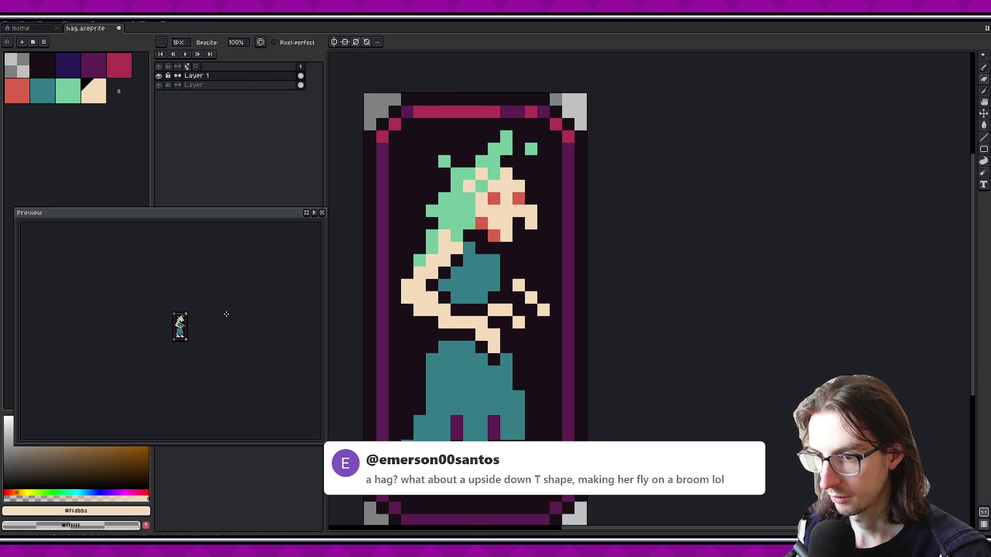
pyautogui.press('b')
pyautogui.rightClick(540, 298)
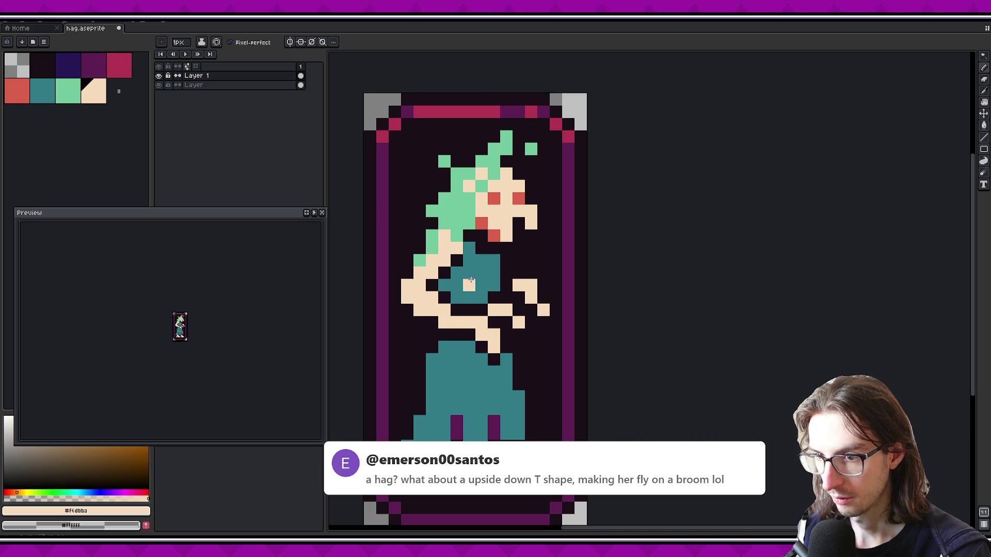
# Add a peach finger pixel to the hand and recentre the sprite in the preview
pyautogui.click(514, 274)
pyautogui.scroll(1, 211, 330)
pyautogui.moveTo(216, 325); pyautogui.dragTo(210, 332)
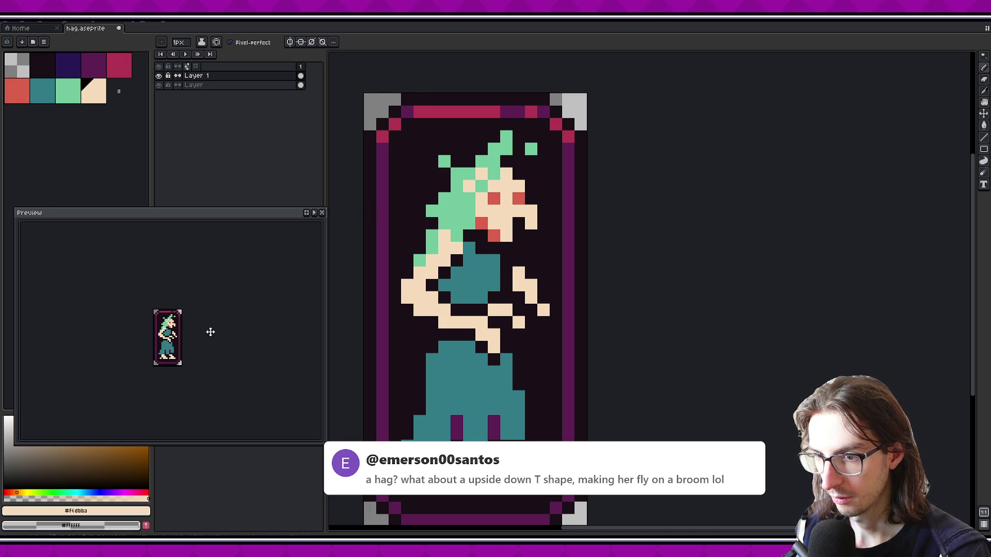
pyautogui.scroll(-1, 211, 327)
pyautogui.scroll(1, 210, 327)
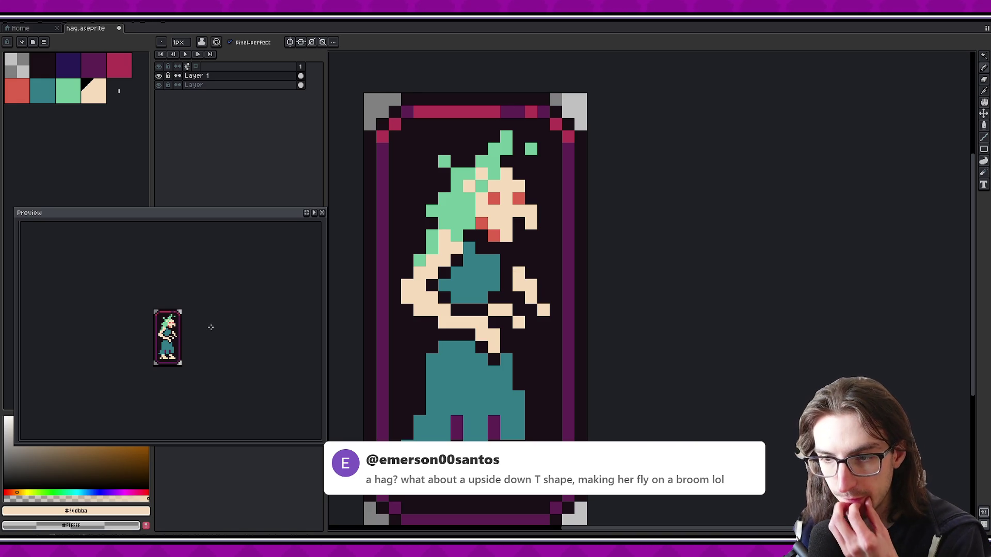
pyautogui.scroll(-1, 487, 283)
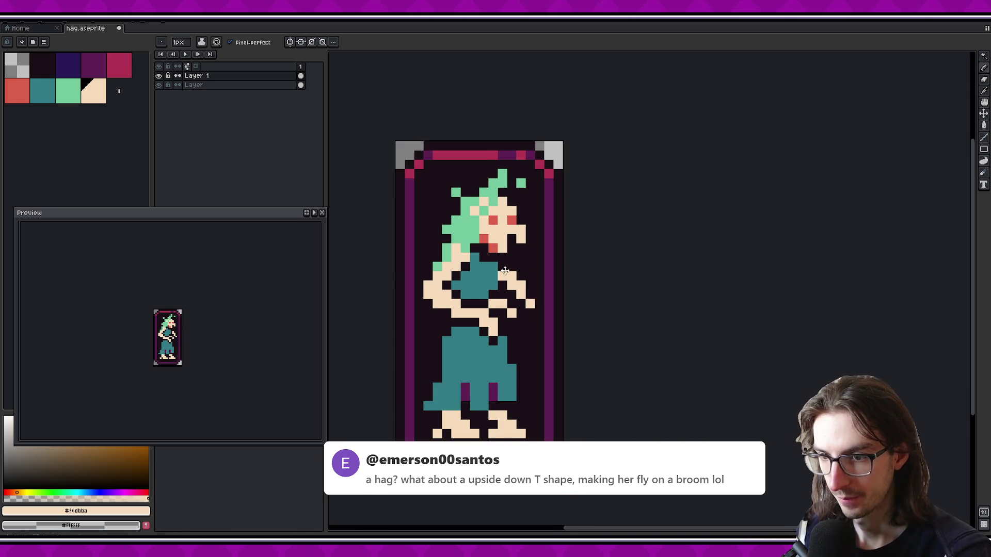
pyautogui.scroll(1, 457, 243)
pyautogui.scroll(-1, 457, 258)
pyautogui.scroll(1, 457, 287)
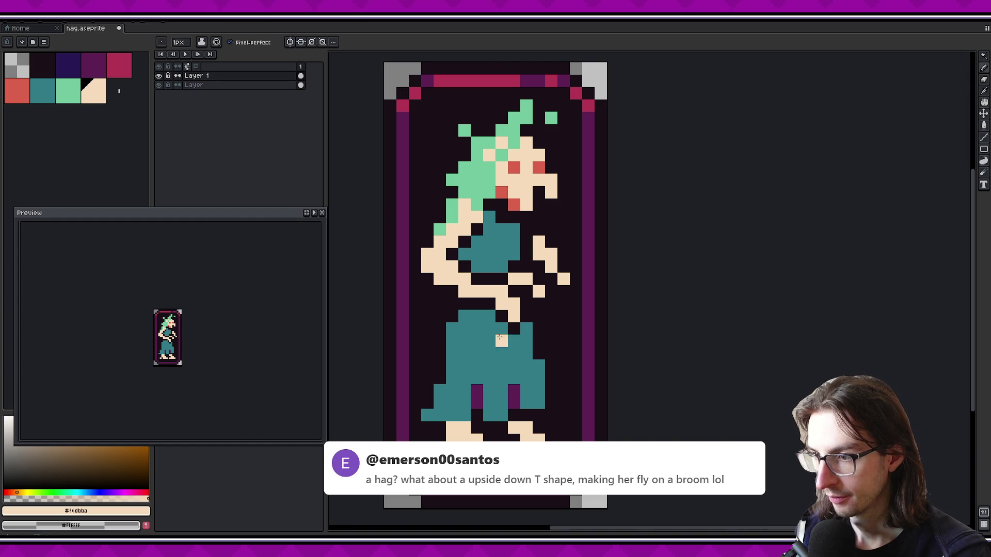
# Pick the teal dress colour, then the light green hair colour
pyautogui.keyDown('alt'); pyautogui.click(458, 308); pyautogui.keyUp('alt')
pyautogui.scroll(-1, 452, 312)
pyautogui.scroll(1, 451, 318)
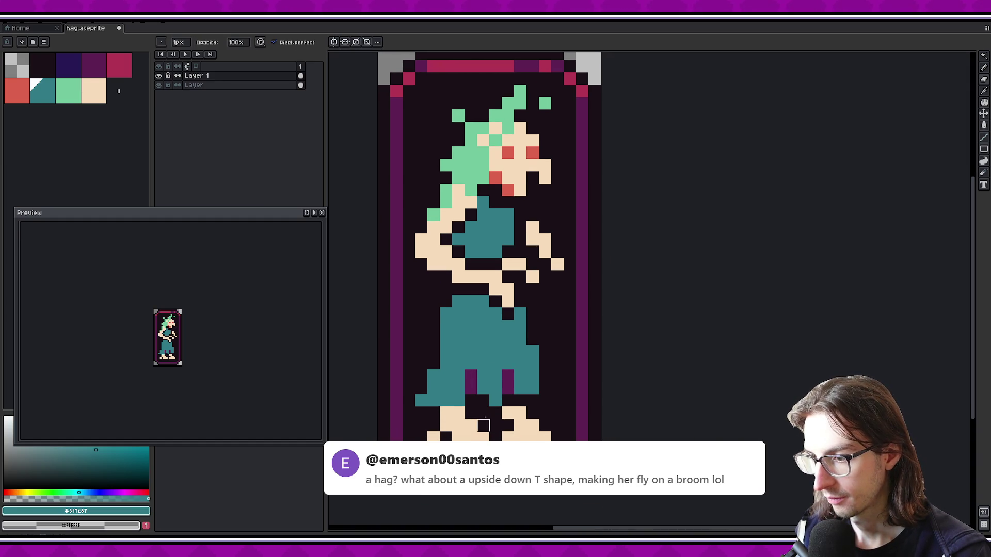
pyautogui.press('ctrl')
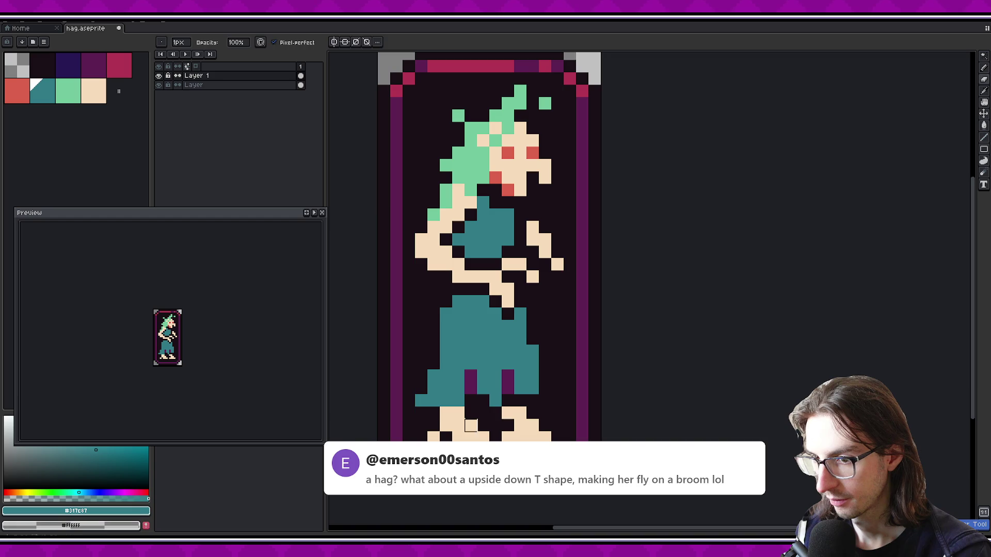
pyautogui.press('alt')
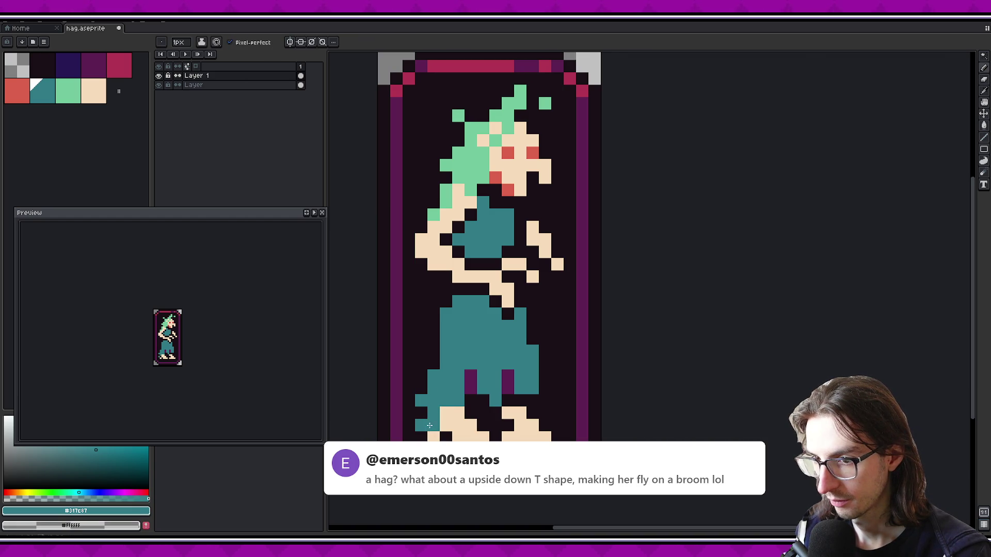
pyautogui.hscroll(1, 488, 399)
pyautogui.hscroll(2, 479, 395)
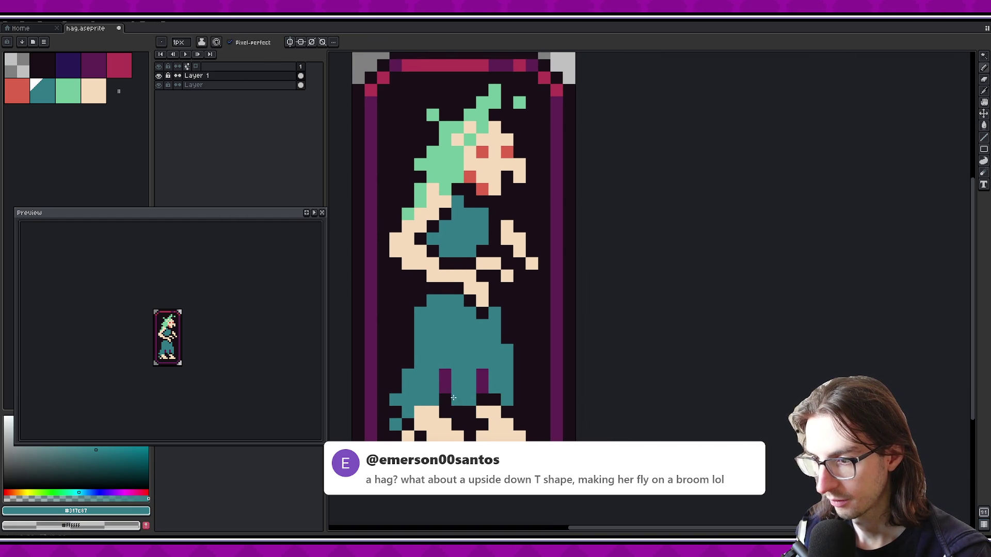
pyautogui.scroll(-2, 451, 404)
pyautogui.scroll(2, 190, 350)
pyautogui.scroll(-1, 190, 351)
pyautogui.scroll(-1, 189, 346)
pyautogui.scroll(1, 189, 346)
pyautogui.scroll(2, 268, 327)
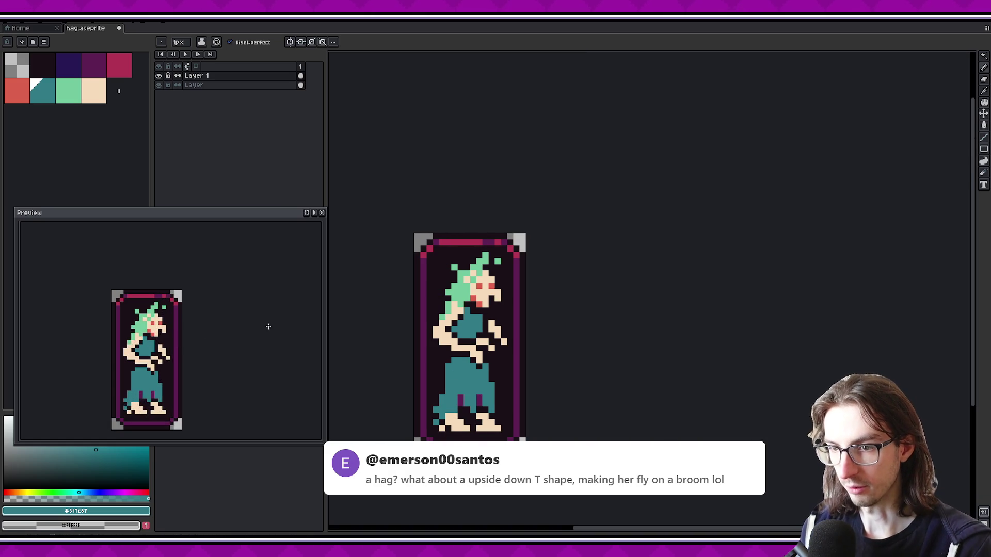
pyautogui.scroll(2, 474, 356)
pyautogui.scroll(1, 474, 356)
pyautogui.keyDown('alt'); pyautogui.click(439, 279); pyautogui.keyUp('alt')
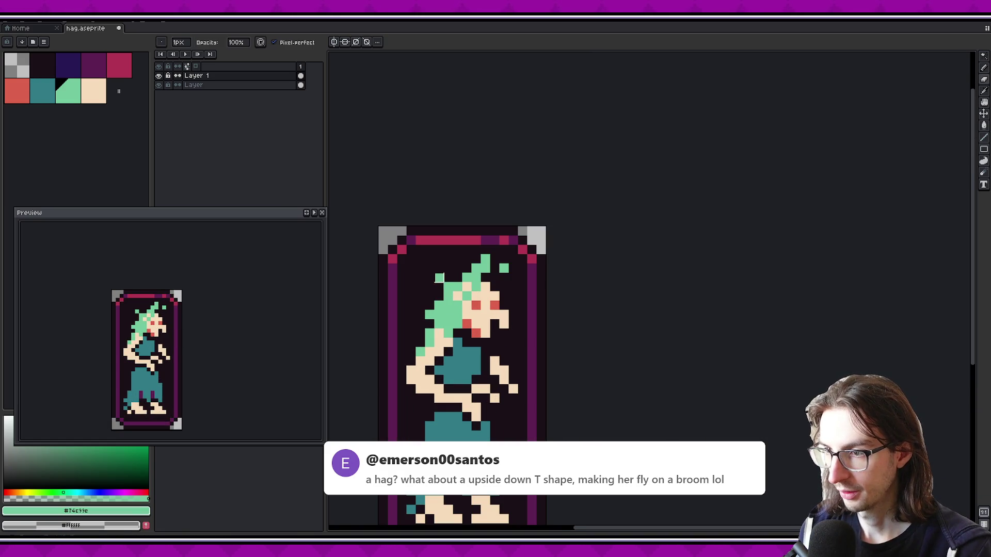
# Draw extra light-green strands on the hag's hair
pyautogui.moveTo(448, 287); pyautogui.dragTo(439, 269)
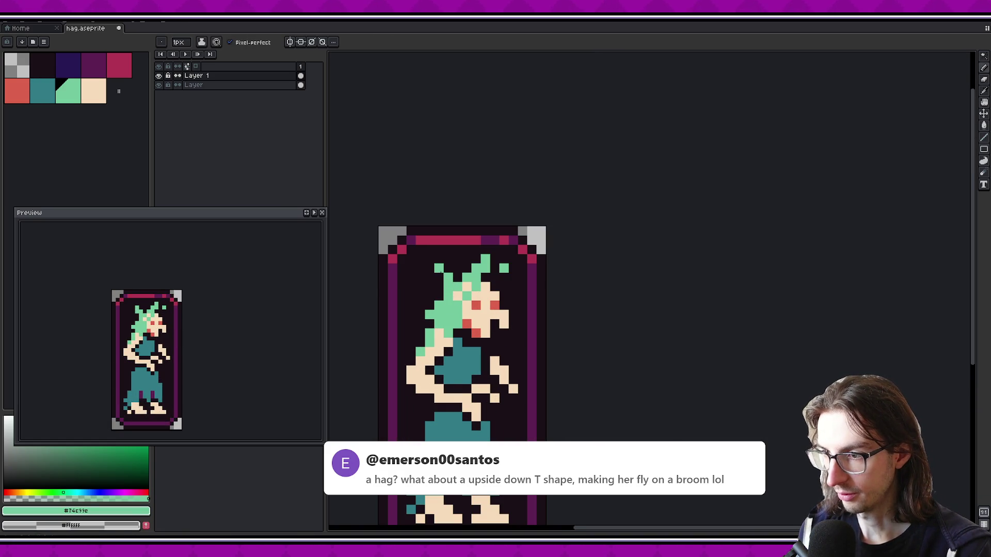
pyautogui.scroll(-3, 184, 306)
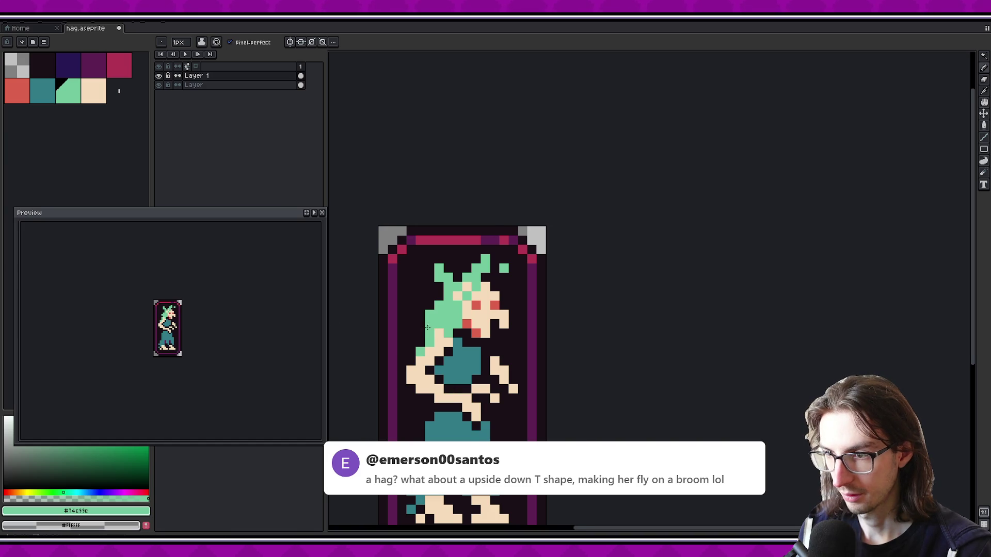
pyautogui.scroll(1, 428, 327)
pyautogui.scroll(1, 200, 306)
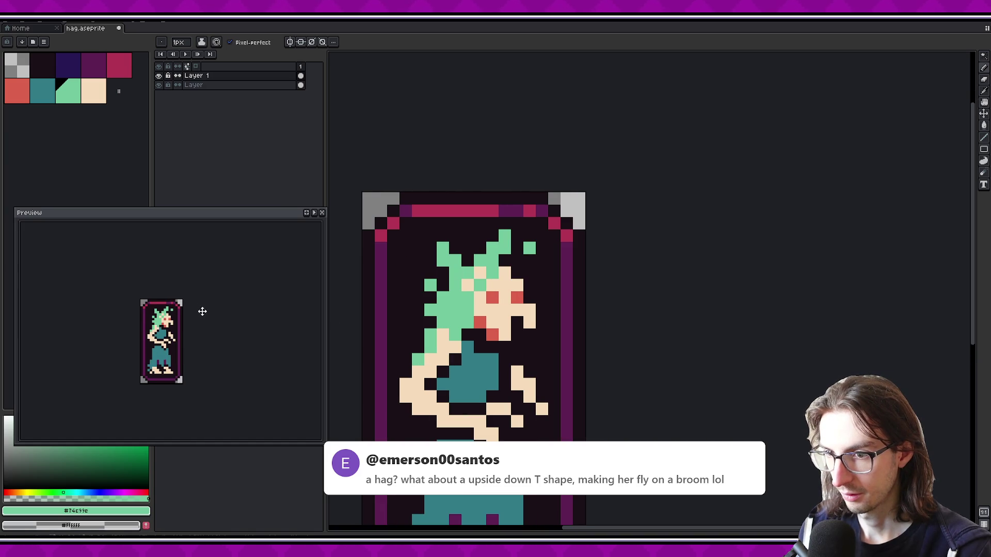
# Paint over the red mouth pixels with peach skin, undoing an accidental green eye pixel
pyautogui.press(']')
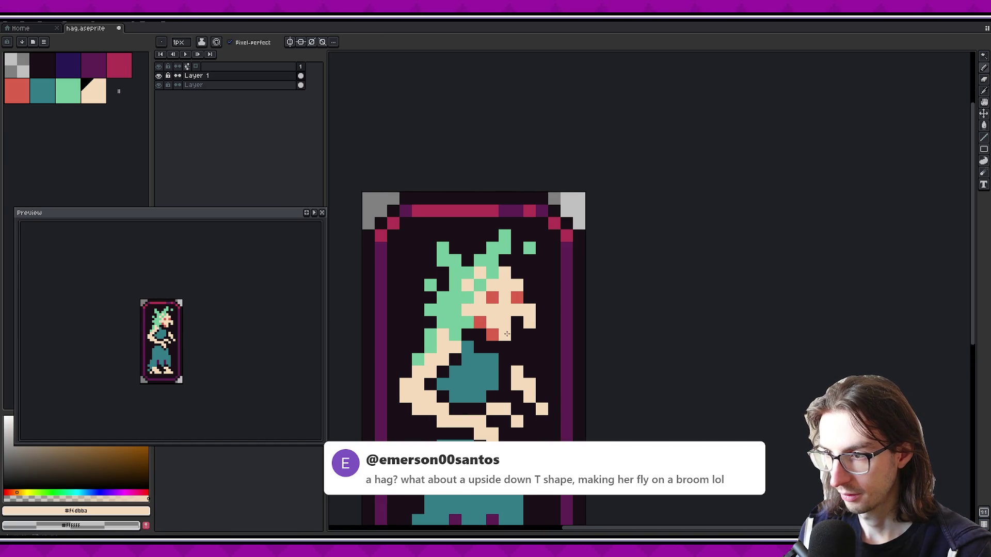
pyautogui.keyDown('alt'); pyautogui.click(479, 285); pyautogui.keyUp('alt')
pyautogui.click(492, 298)
pyautogui.hotkey('ctrl', 'z')
pyautogui.scroll(-1, 195, 319)
pyautogui.scroll(1, 196, 319)
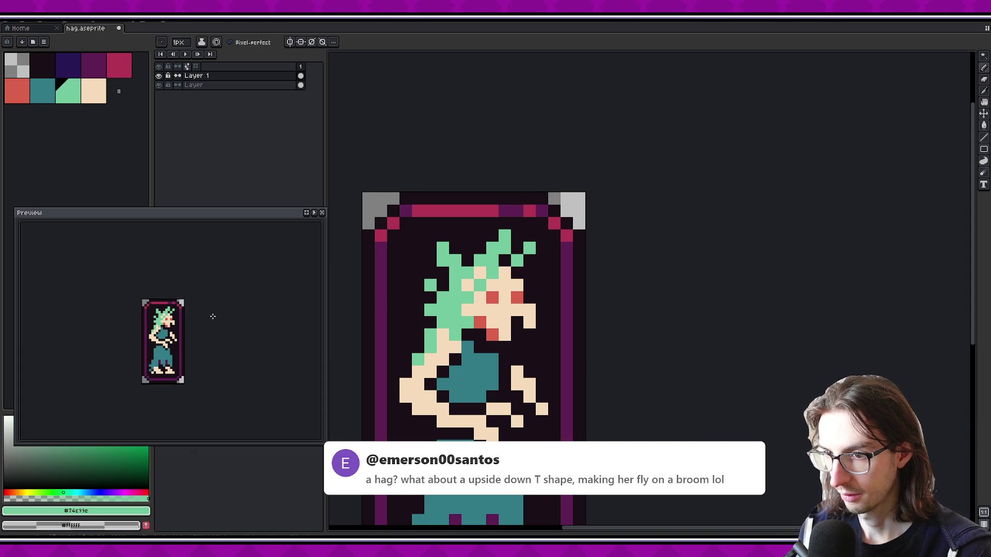
pyautogui.scroll(-2, 200, 321)
pyautogui.scroll(1, 170, 320)
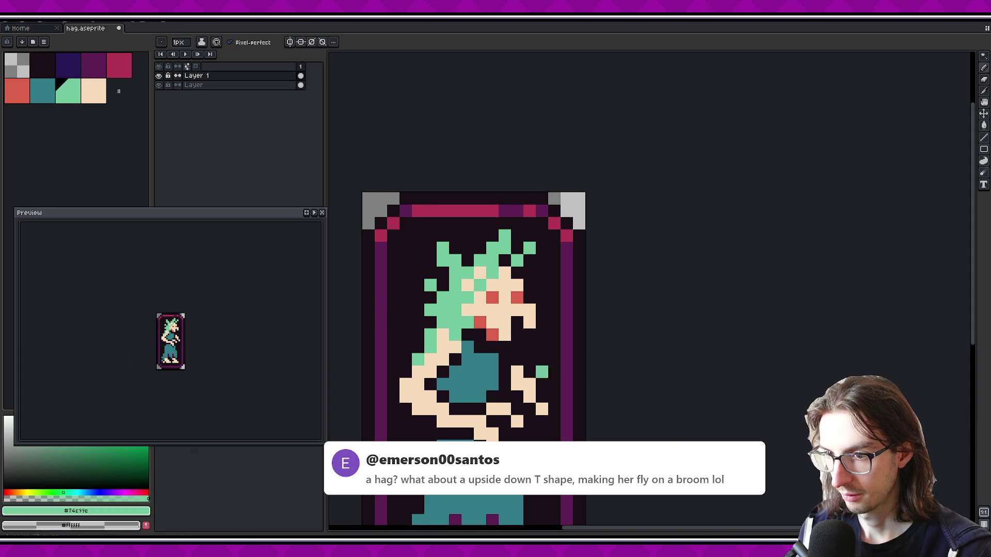
pyautogui.hotkey('ctrl', 'z')
pyautogui.keyDown('alt'); pyautogui.click(495, 314); pyautogui.keyUp('alt')
pyautogui.click(483, 320)
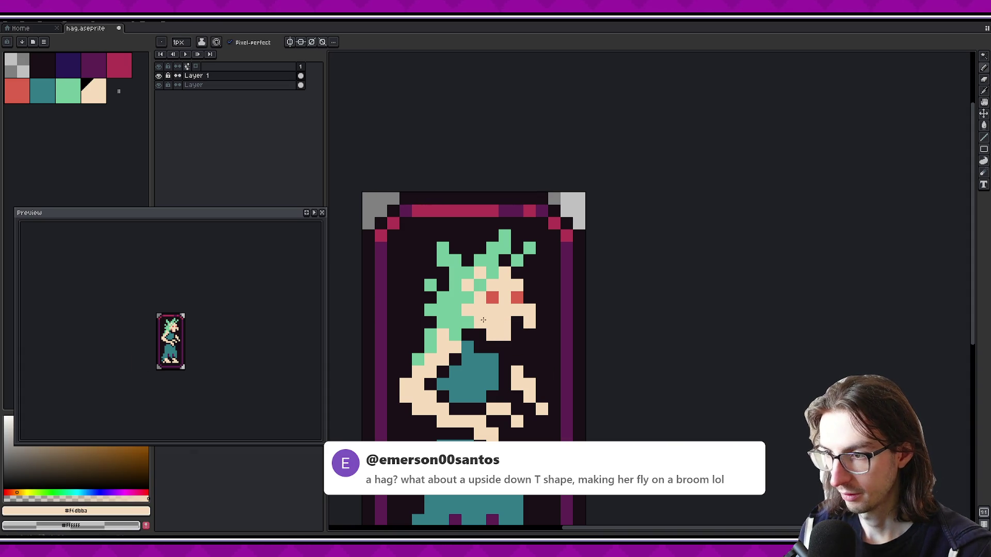
# Marquee-select the small chin patch and commit it
pyautogui.press('m')
pyautogui.moveTo(537, 343)
pyautogui.mouseDown()
pyautogui.moveTo(512, 320)
pyautogui.moveTo(524, 317)
pyautogui.mouseUp()
pyautogui.press('Return')
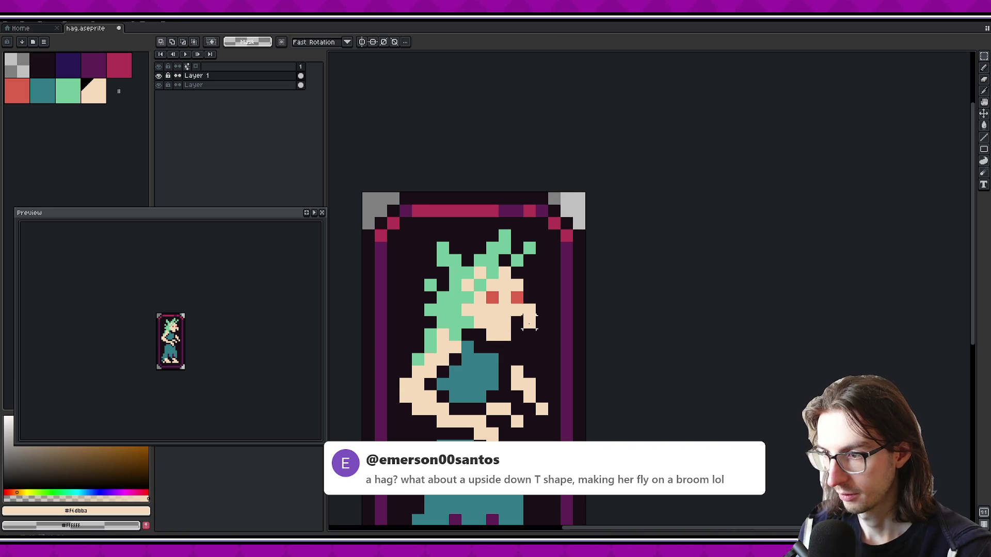
# Extend the face with two beige pixels, then try and undo a red face pixel
pyautogui.press('b')
pyautogui.click(516, 321)
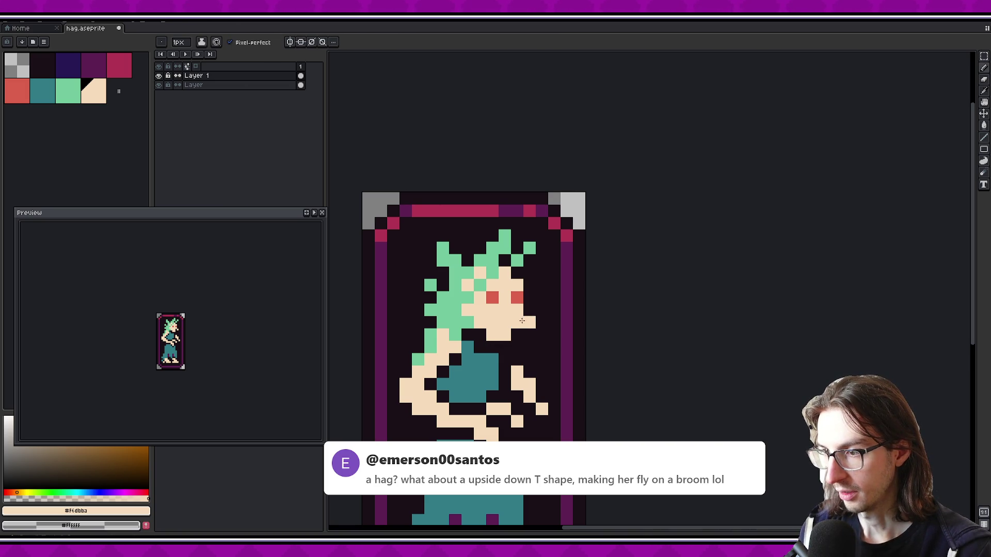
pyautogui.click(517, 322)
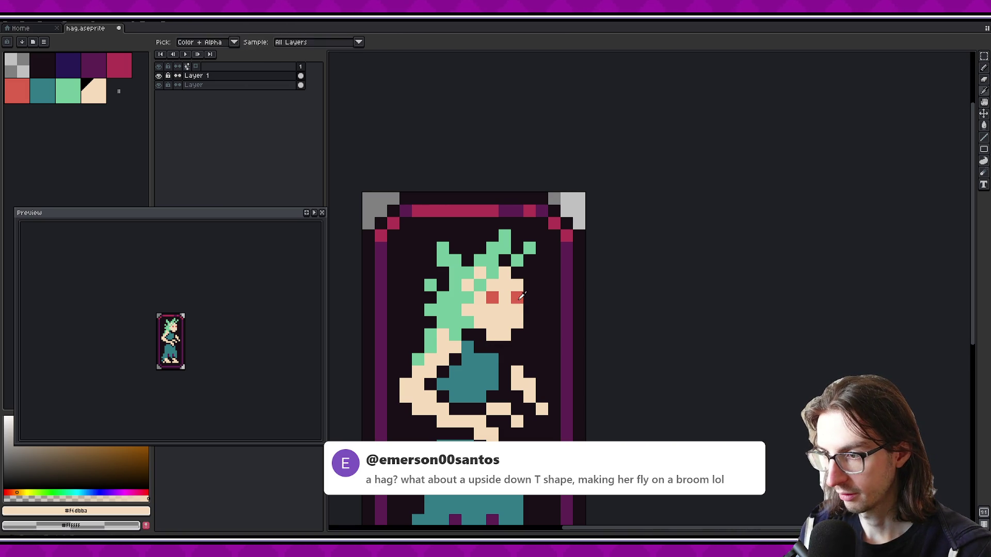
pyautogui.keyDown('alt'); pyautogui.click(516, 297); pyautogui.keyUp('alt')
pyautogui.click(504, 322)
pyautogui.hotkey('ctrl', 'z')
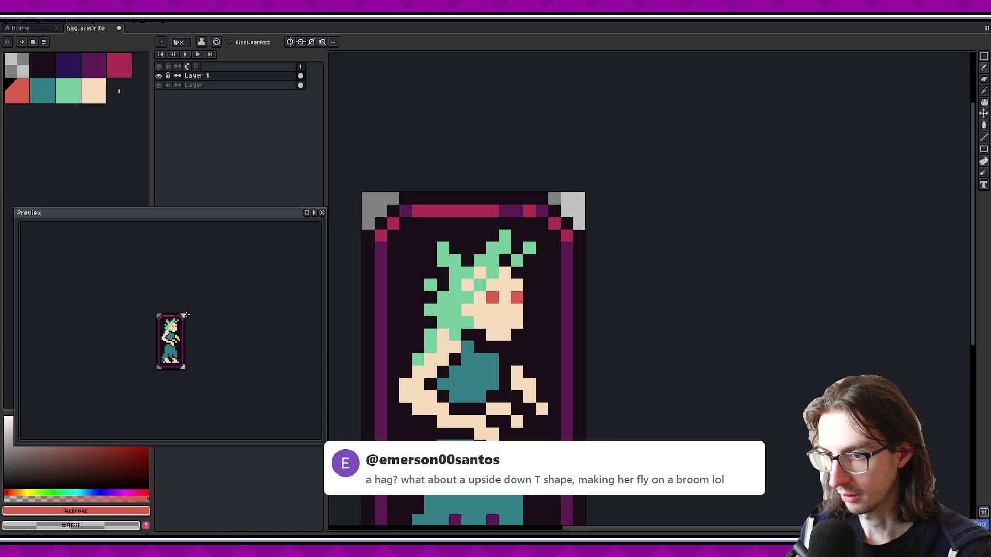
pyautogui.hotkey('ctrl', 'z')
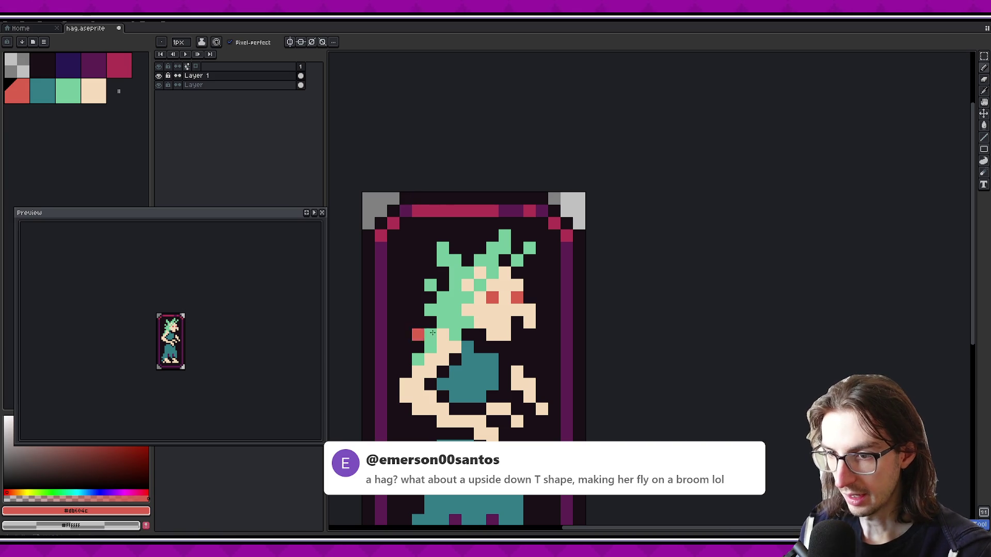
# Test red pixels beside the nose, keeping one just below it
pyautogui.click(518, 322)
pyautogui.hotkey('ctrl', 'z')
pyautogui.click(530, 310)
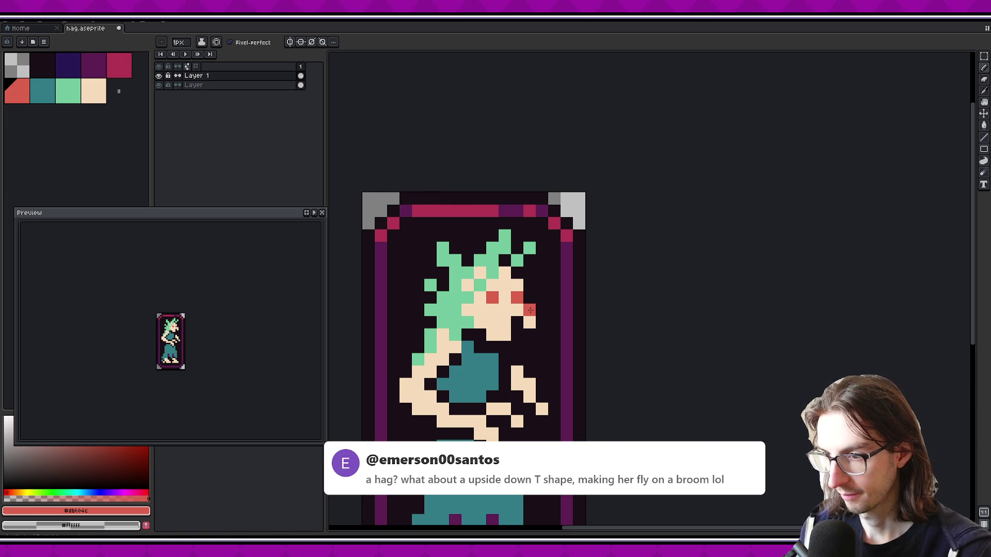
pyautogui.hotkey('ctrl', 'z')
pyautogui.click(529, 321)
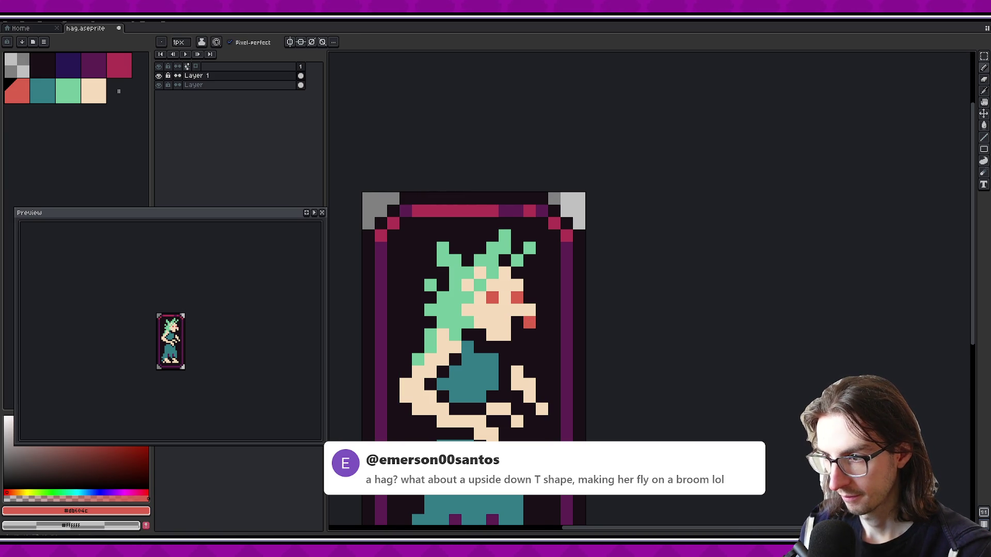
pyautogui.scroll(-1, 199, 324)
pyautogui.scroll(1, 199, 325)
# Sample beige skin, add a red mouth pixel, and paint over the left eye in beige
pyautogui.press('e')
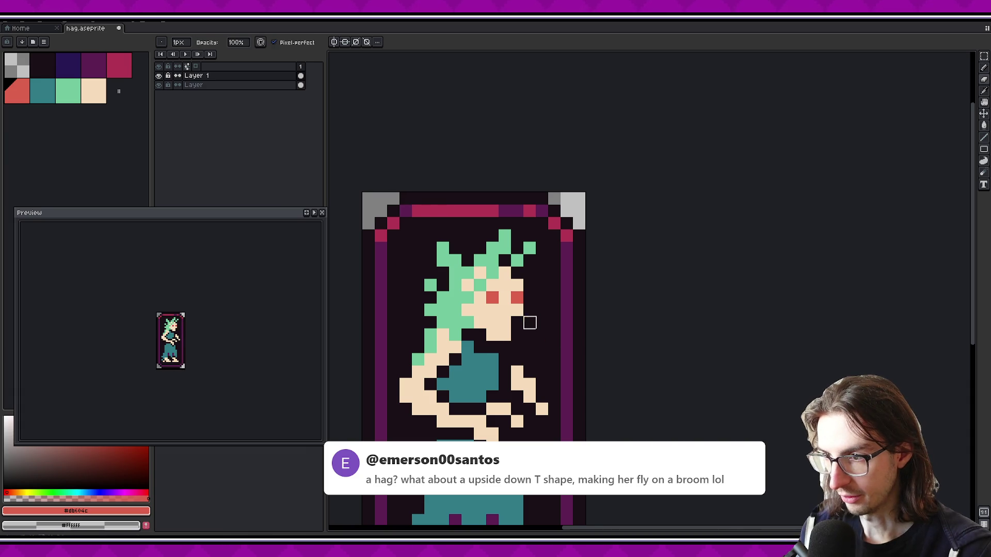
pyautogui.press('b')
pyautogui.keyDown('alt'); pyautogui.click(523, 322); pyautogui.keyUp('alt')
pyautogui.scroll(-1, 197, 314)
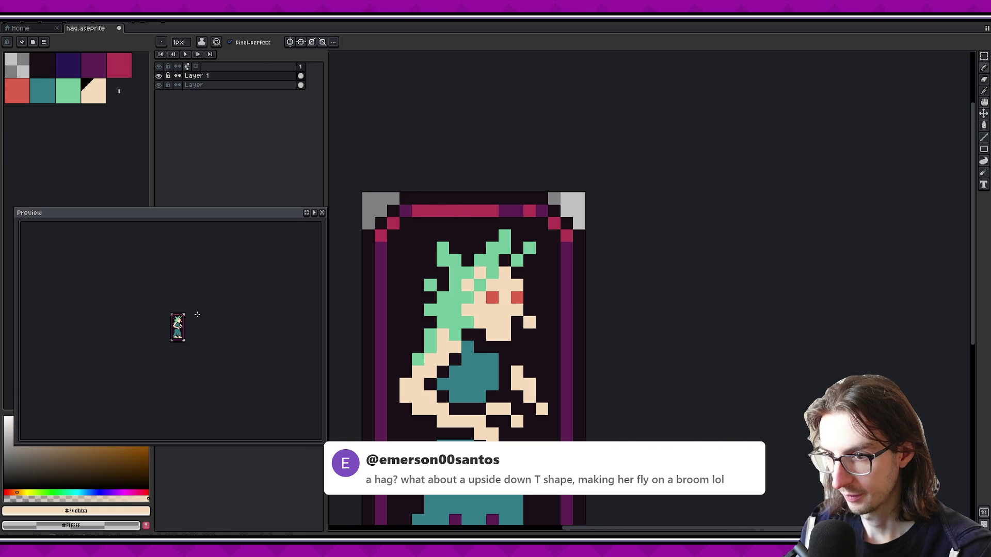
pyautogui.scroll(1, 193, 320)
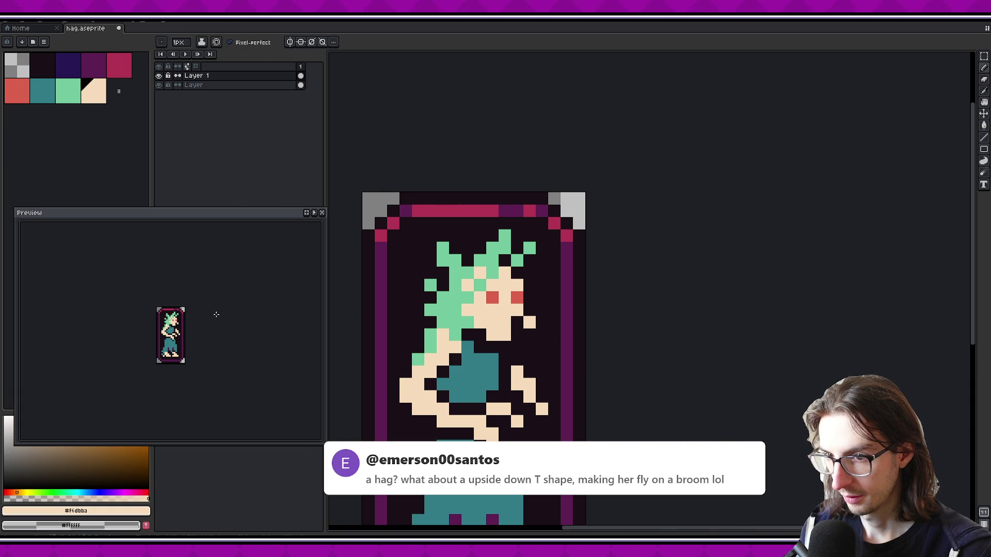
pyautogui.keyDown('alt'); pyautogui.click(174, 322); pyautogui.keyUp('alt')
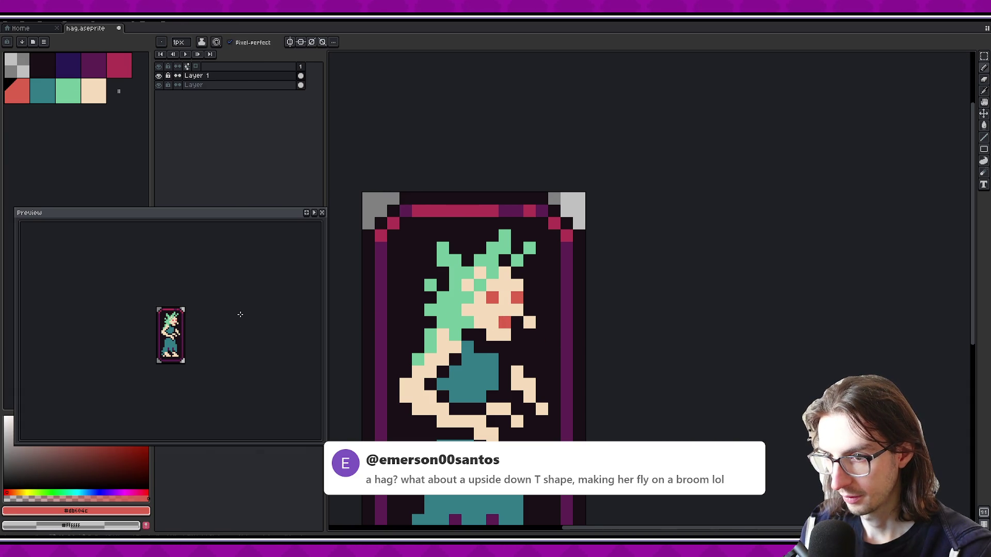
pyautogui.scroll(1, 190, 321)
pyautogui.keyDown('alt'); pyautogui.click(488, 315); pyautogui.keyUp('alt')
pyautogui.click(496, 297)
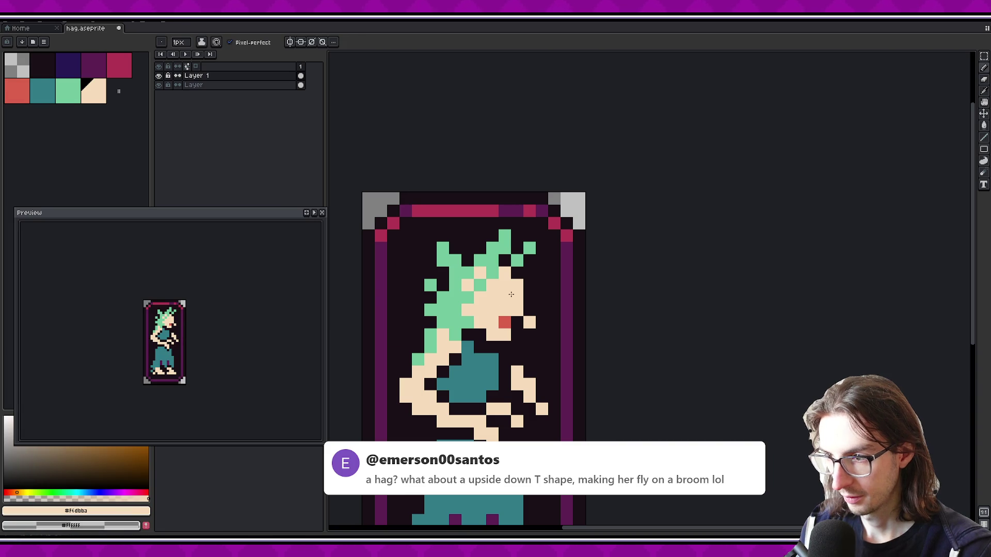
# Try red eye and mouth pixels, undoing them and placing a new eye pixel further right
pyautogui.keyDown('alt'); pyautogui.click(504, 317); pyautogui.keyUp('alt')
pyautogui.click(493, 297)
pyautogui.click(517, 297)
pyautogui.hotkey('ctrl', 'z')
pyautogui.click(480, 322)
pyautogui.hotkey('ctrl', 'z')
pyautogui.hotkey('ctrl', 'z')
pyautogui.click(502, 294)
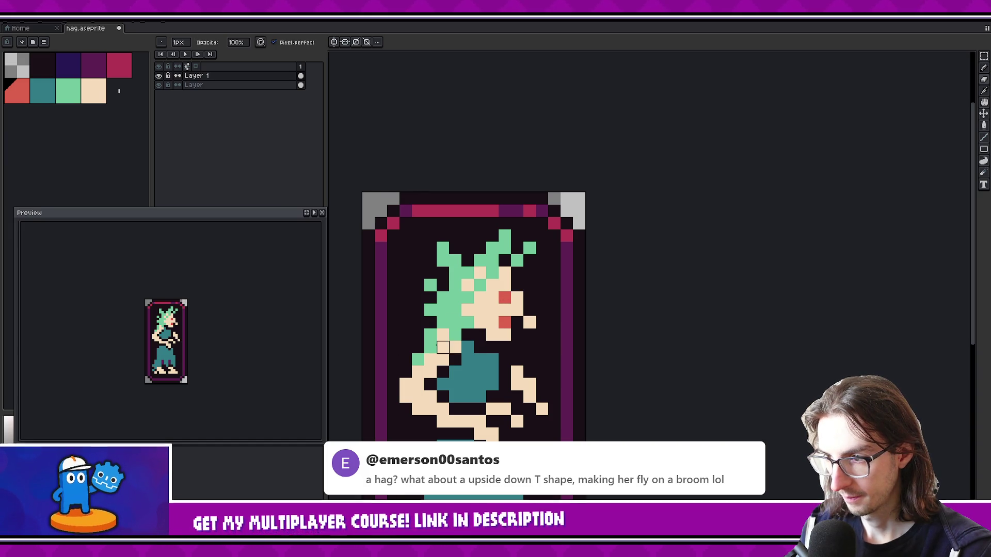
# Cover the red eye pixel with sampled beige and extend the nose outward
pyautogui.press('alt')
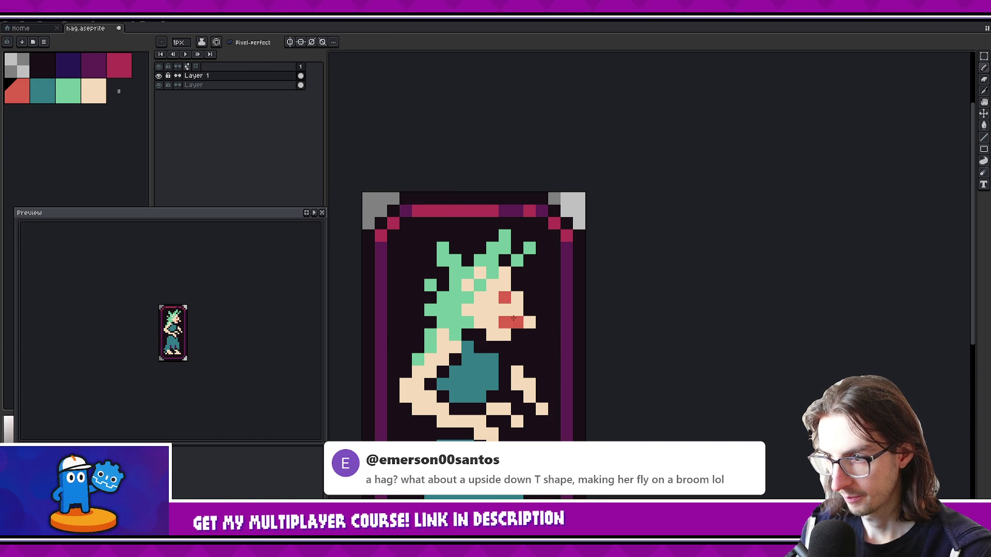
pyautogui.keyDown('alt'); pyautogui.click(520, 306); pyautogui.keyUp('alt')
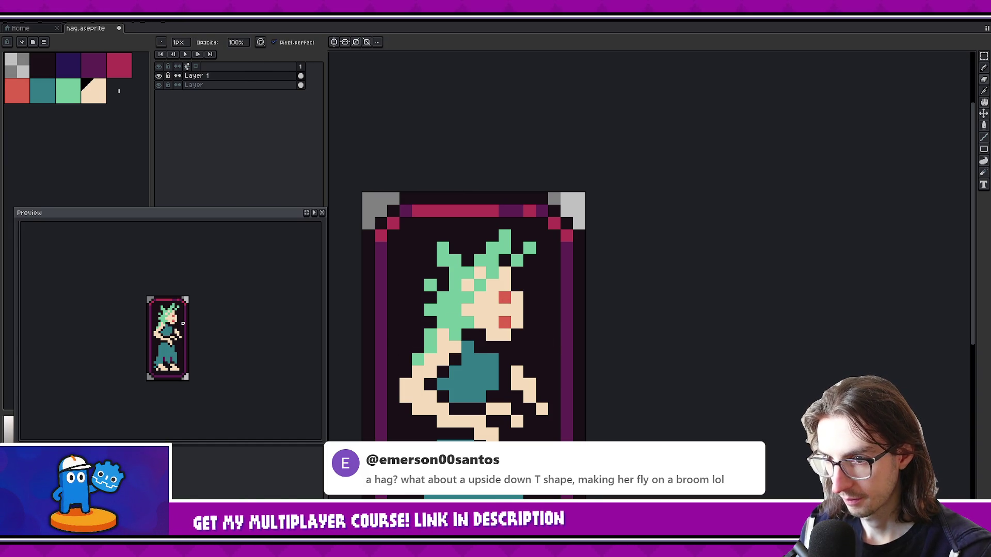
pyautogui.click(504, 298)
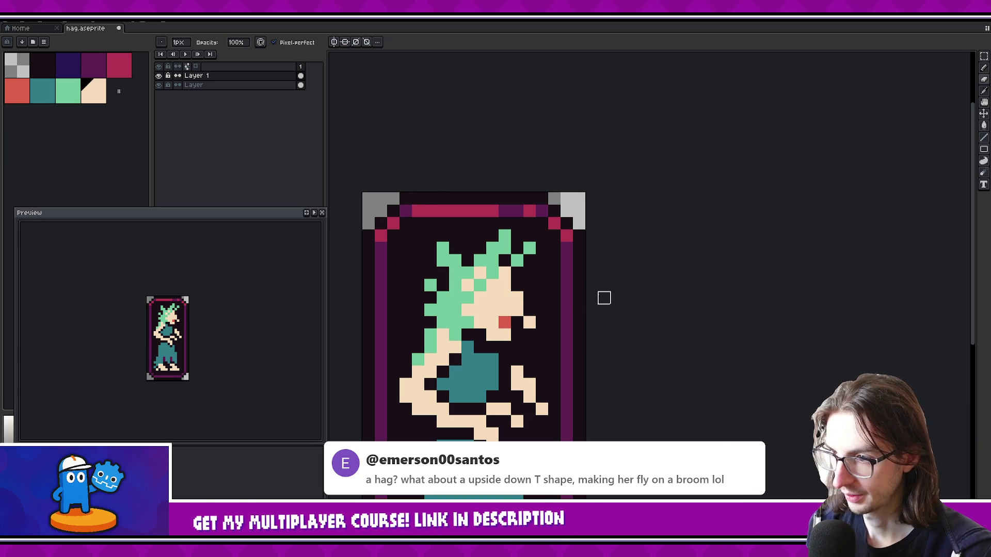
pyautogui.scroll(-1, 212, 315)
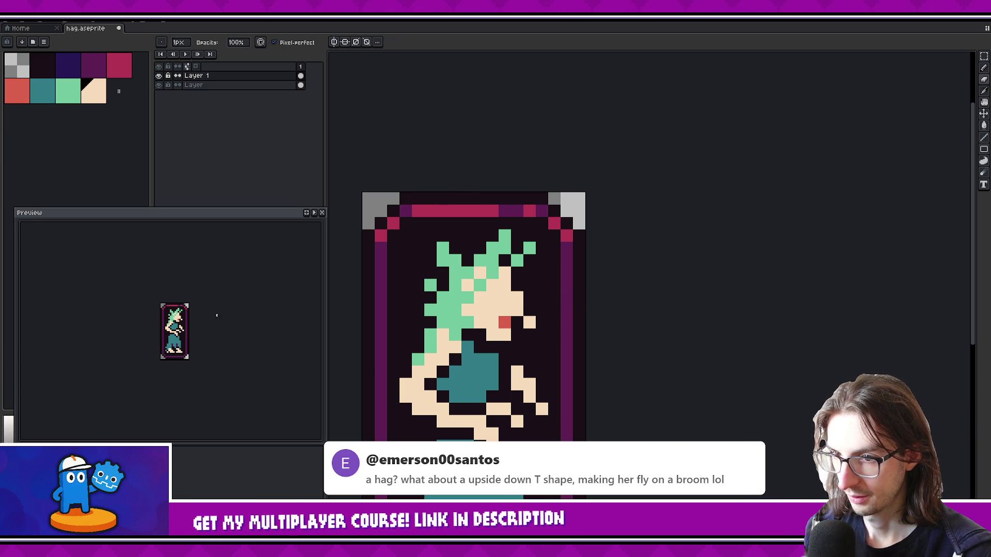
pyautogui.rightClick(528, 321)
pyautogui.press('e')
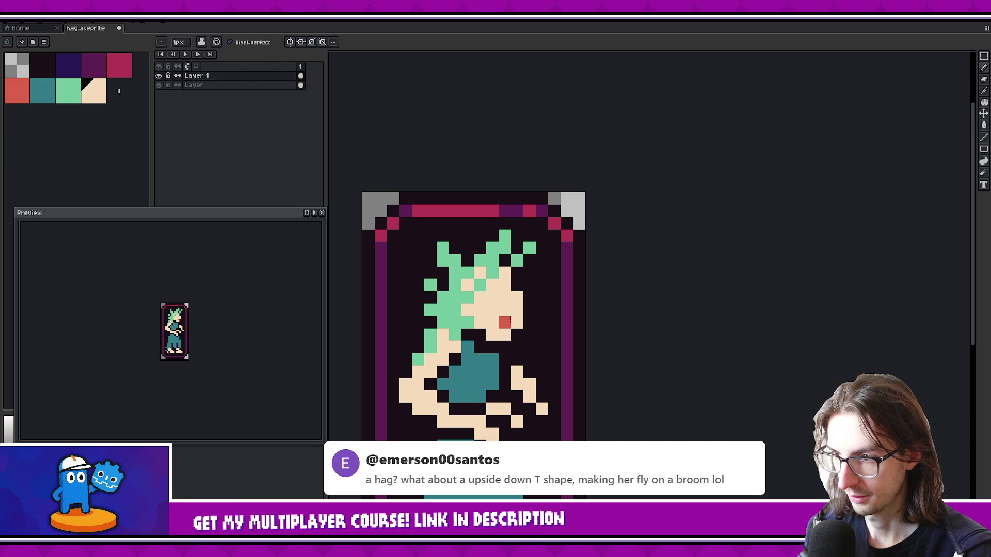
pyautogui.moveTo(523, 310); pyautogui.dragTo(525, 316)
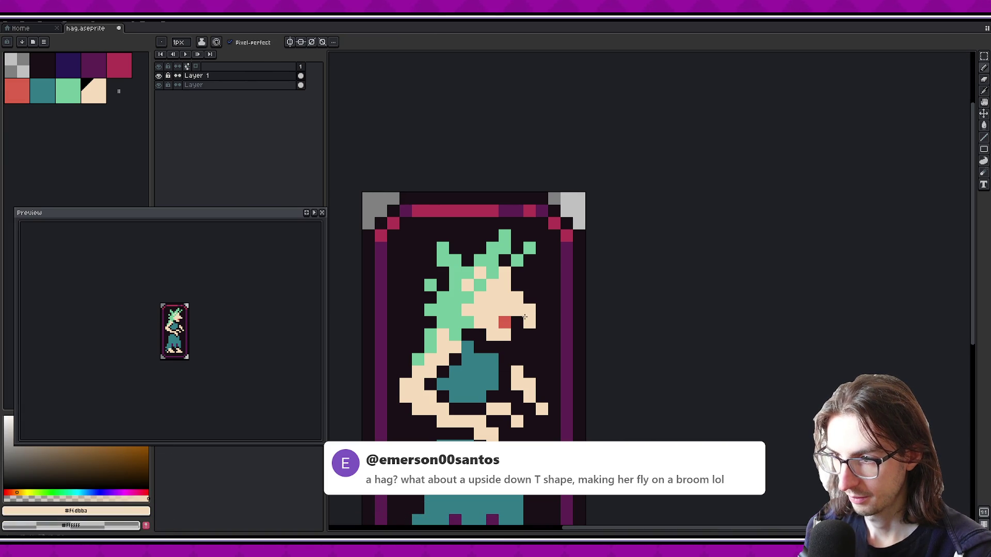
# Dot a red eye pixel, then paste a beige block over the eye area
pyautogui.scroll(1, 206, 316)
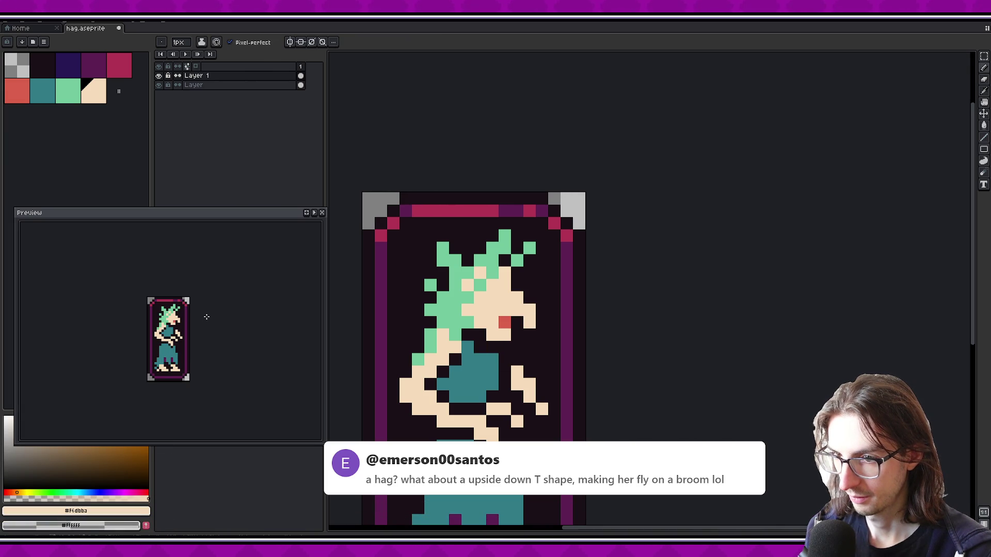
pyautogui.scroll(-1, 201, 319)
pyautogui.keyDown('alt'); pyautogui.click(504, 323); pyautogui.keyUp('alt')
pyautogui.click(493, 299)
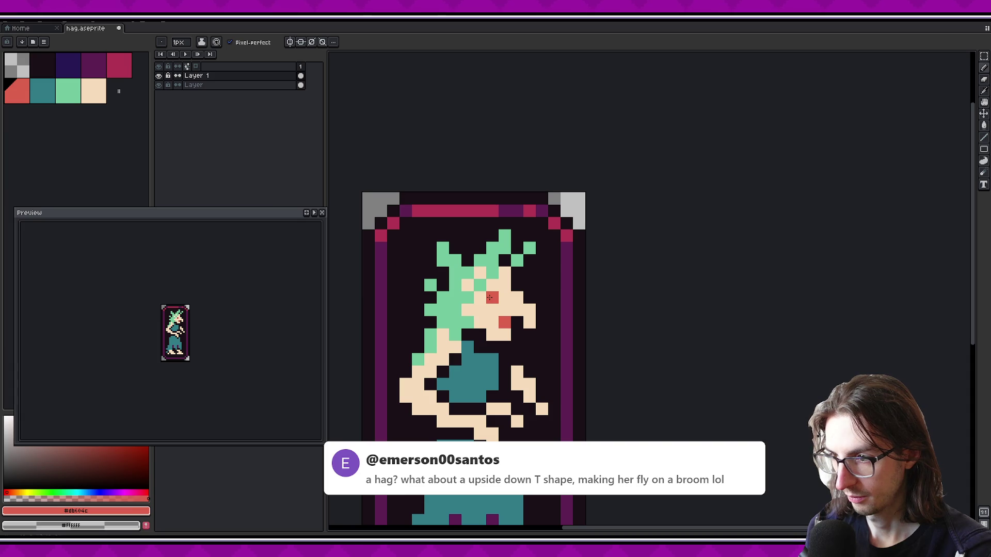
pyautogui.press('m')
pyautogui.moveTo(498, 292); pyautogui.dragTo(548, 341)
pyautogui.hotkey('ctrl', 'd')
pyautogui.keyDown('alt'); pyautogui.click(530, 315); pyautogui.keyUp('alt')
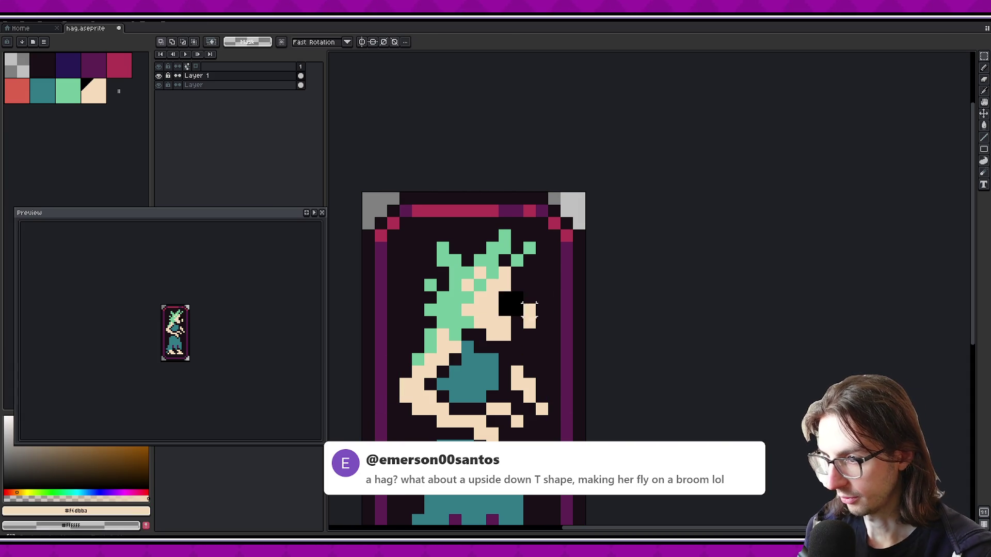
pyautogui.hotkey('ctrl', 'v')
pyautogui.press('Return')
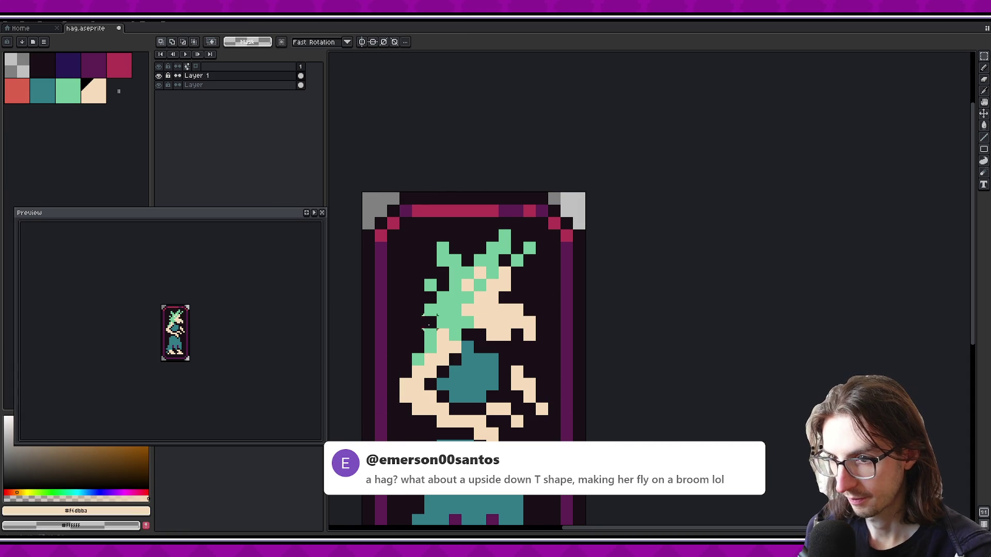
# Paint a red eye pixel on the face, then undo the recent face changes
pyautogui.press('b')
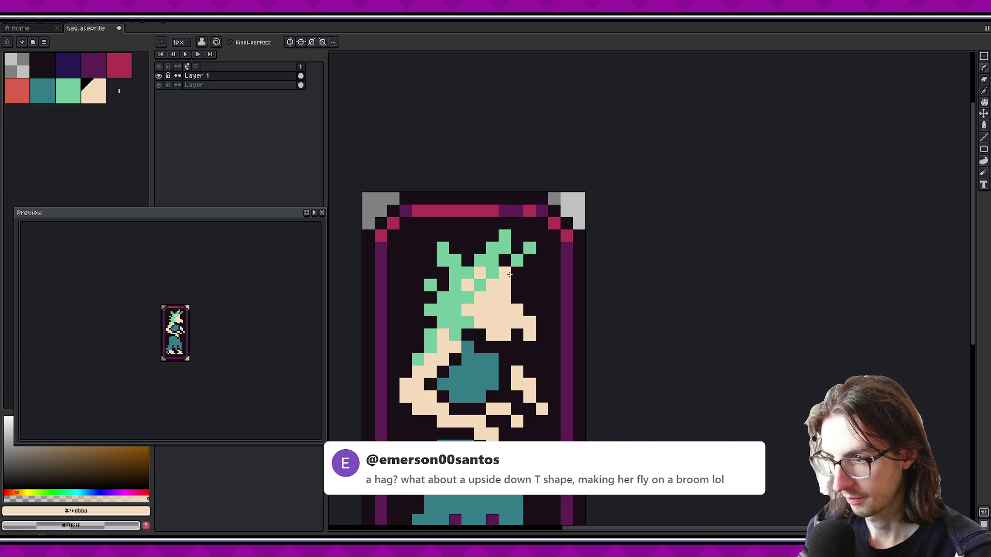
pyautogui.press('e')
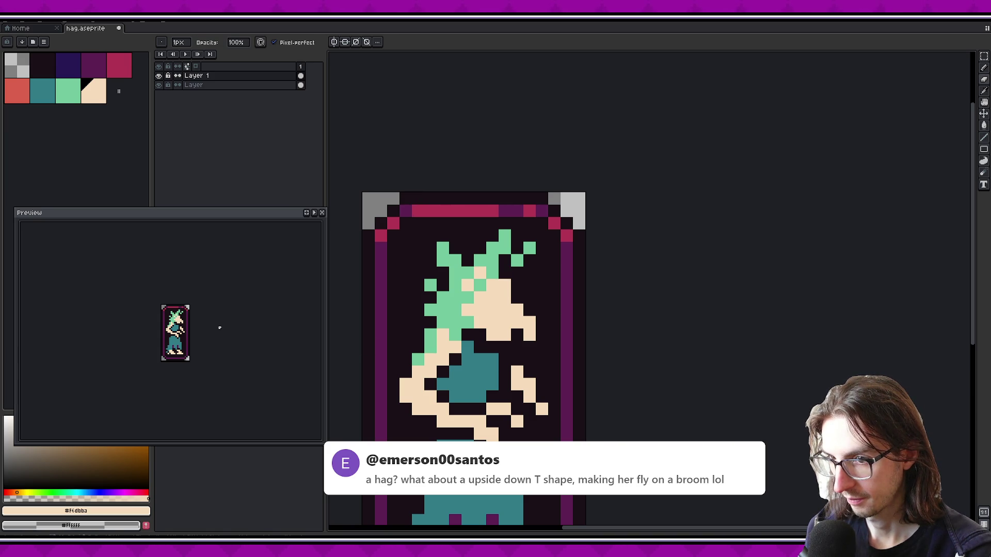
pyautogui.press('b')
pyautogui.press('e')
pyautogui.click(18, 92)
pyautogui.press('b')
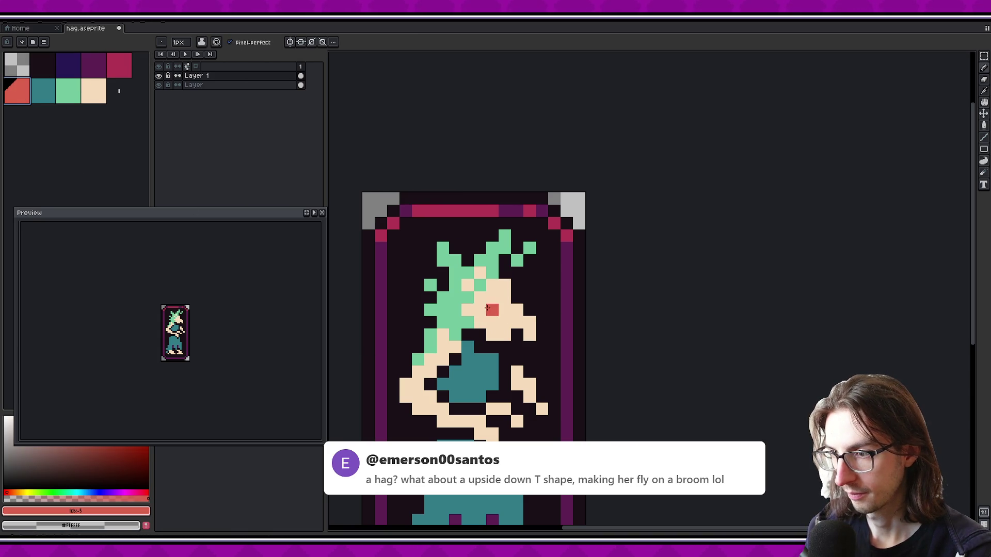
pyautogui.click(488, 299)
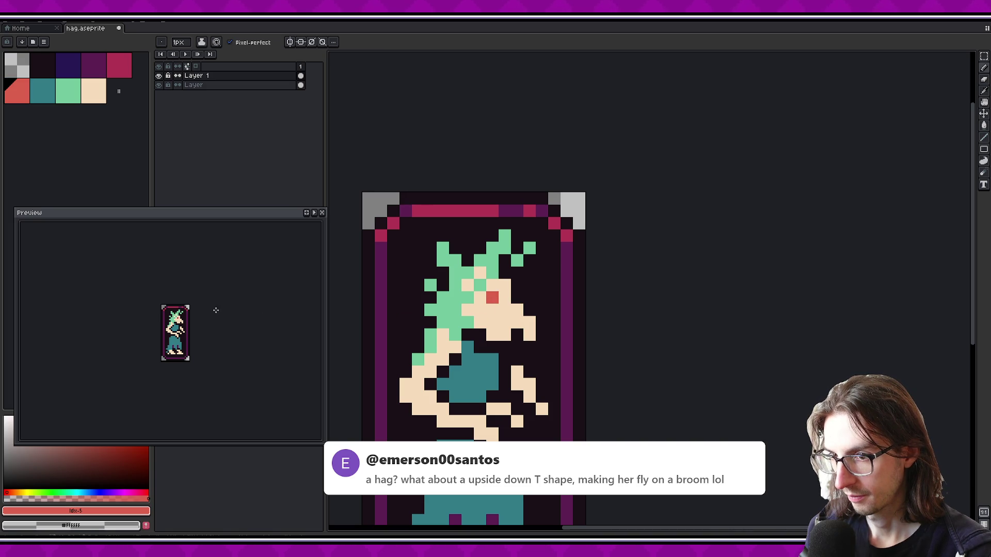
pyautogui.hotkey('ctrl', 'z')
pyautogui.hotkey('ctrl', 'z')
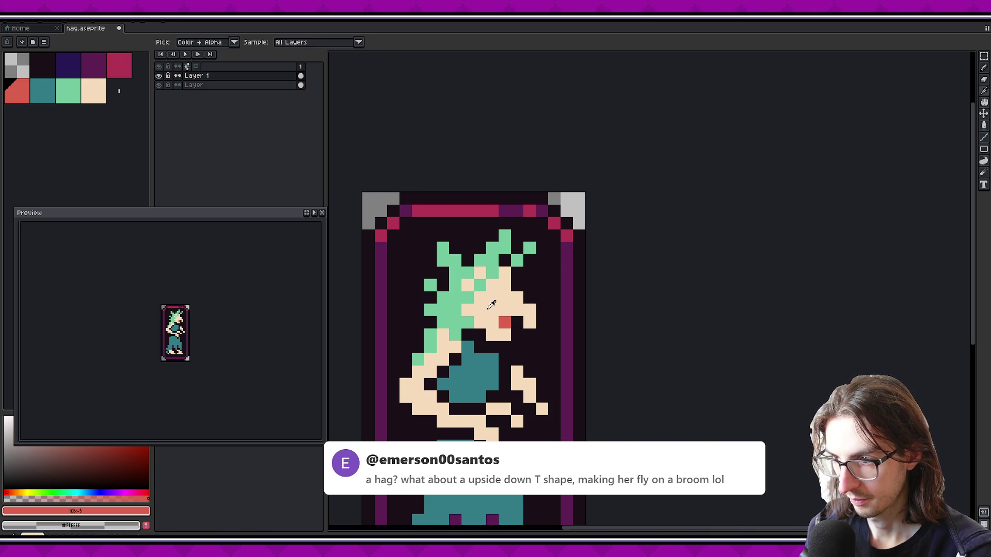
# Cover the remaining red pixel and the area below it in beige skin
pyautogui.keyDown('alt'); pyautogui.click(499, 310); pyautogui.keyUp('alt')
pyautogui.moveTo(504, 322); pyautogui.dragTo(515, 347)
pyautogui.scroll(1, 196, 337)
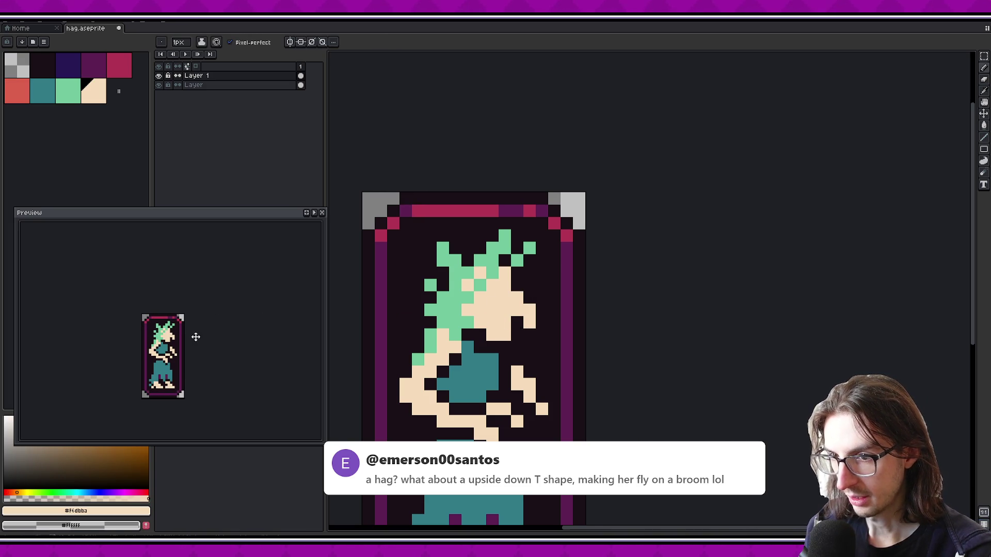
# Add a beige pixel by the hair edge and draw light green hair down the neck and chest
pyautogui.scroll(-2, 503, 294)
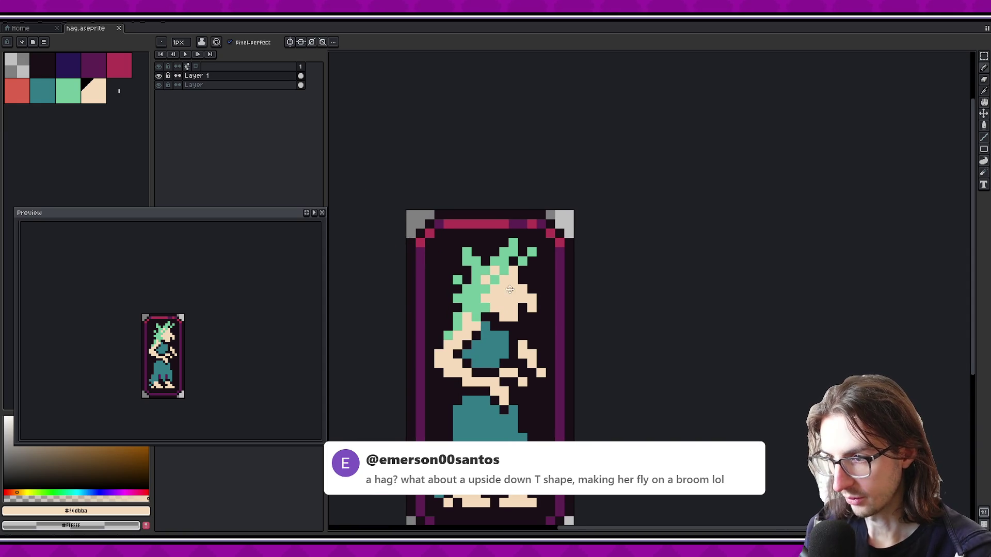
pyautogui.click(448, 335)
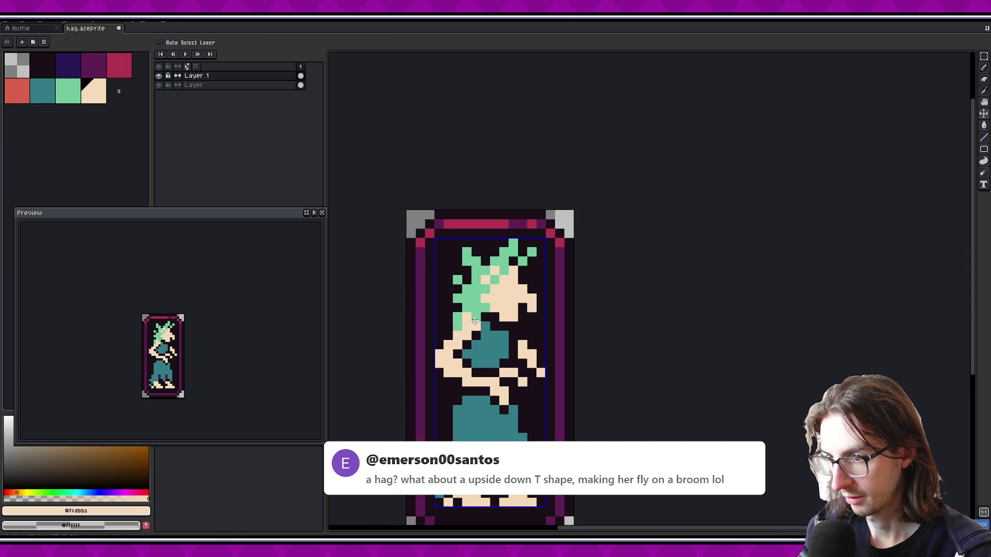
pyautogui.press('[')
pyautogui.press('[')
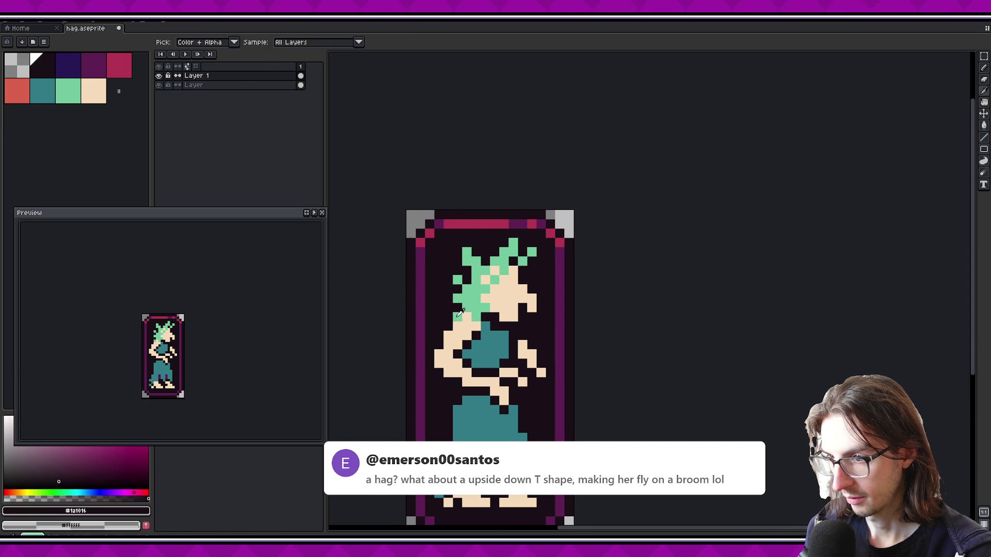
pyautogui.press(']')
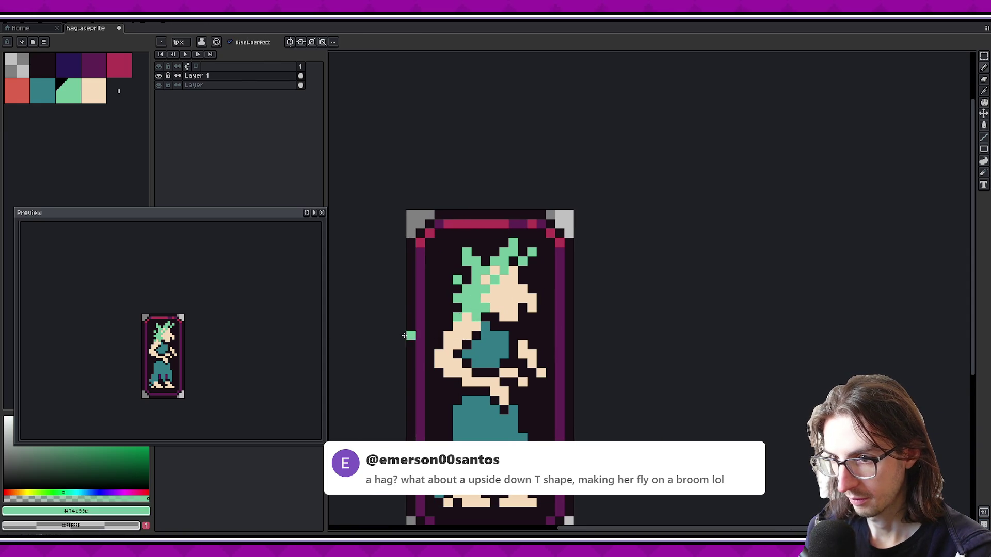
pyautogui.moveTo(484, 323); pyautogui.dragTo(494, 349)
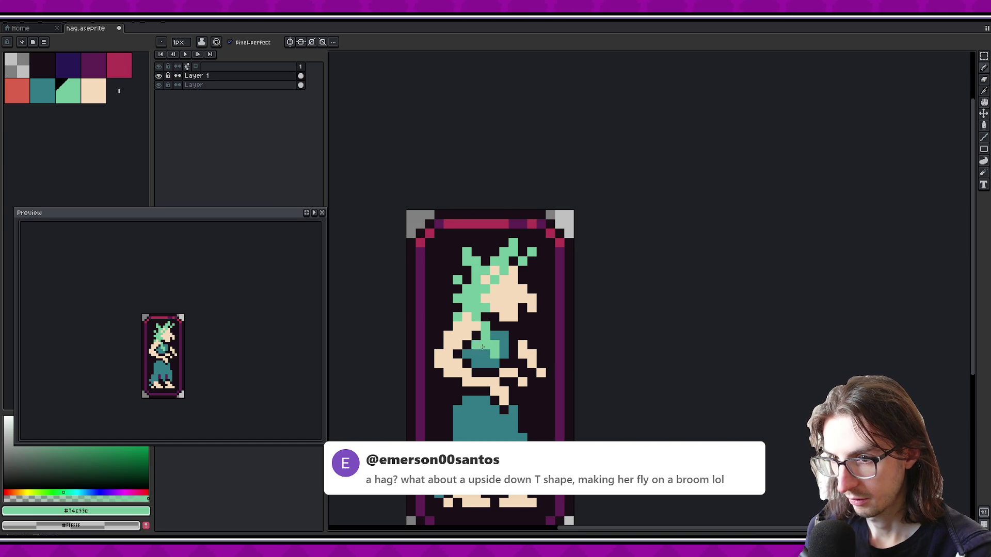
# Eyedrop the teal dress colour and turn a stray green chest pixel teal
pyautogui.hscroll(1, 482, 347)
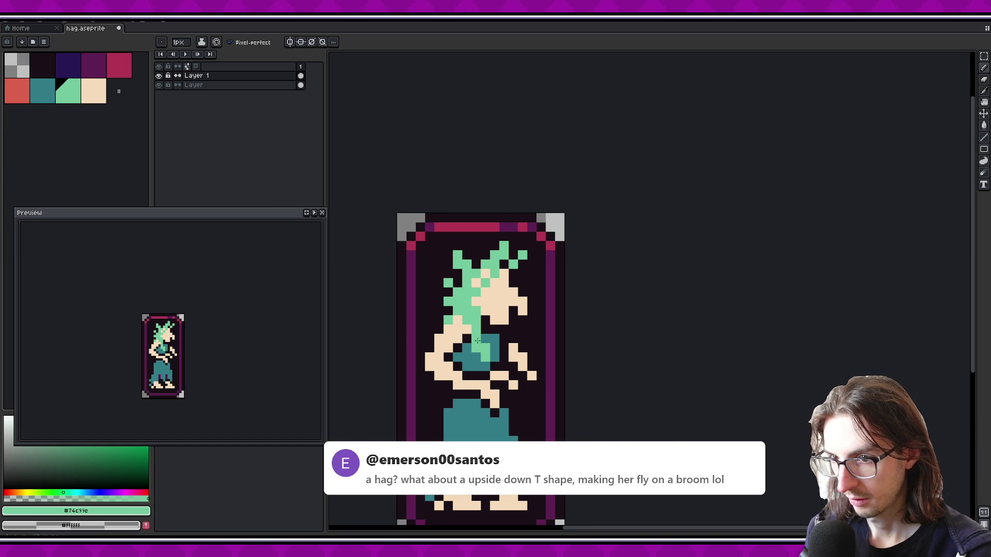
pyautogui.scroll(-2, 477, 340)
pyautogui.keyDown('alt'); pyautogui.click(471, 319); pyautogui.keyUp('alt')
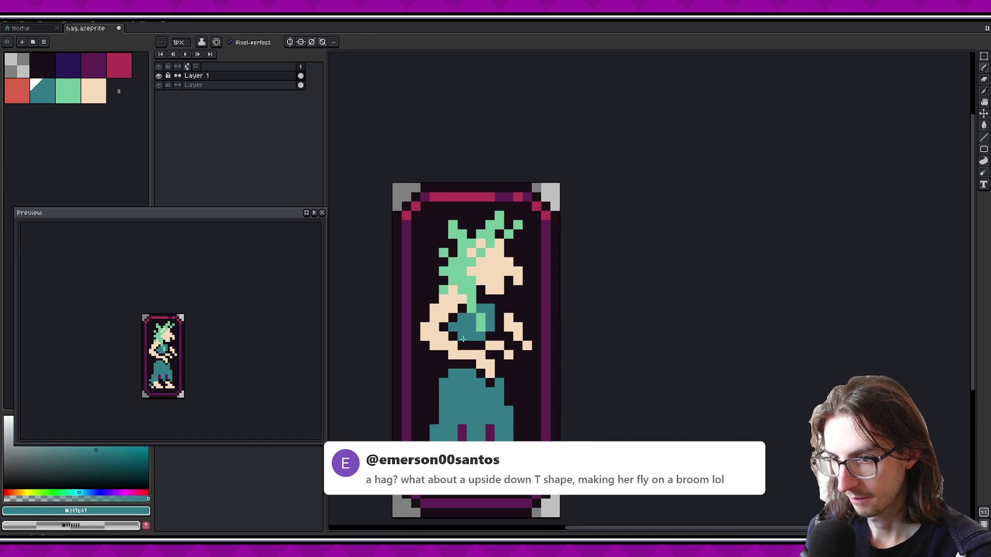
pyautogui.click(483, 328)
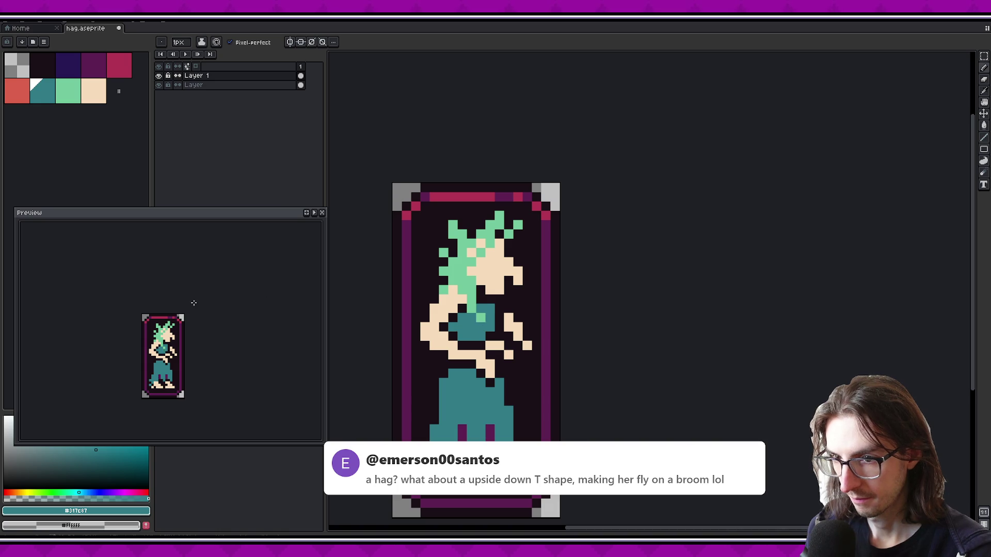
pyautogui.scroll(-2, 194, 303)
pyautogui.scroll(2, 178, 326)
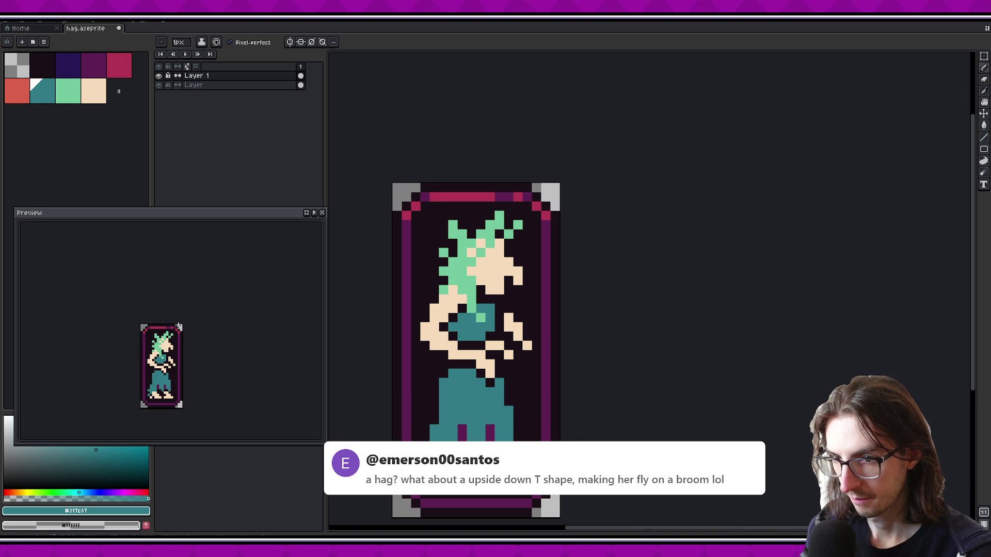
pyautogui.scroll(1, 178, 326)
# Switch to the peach skin colour and reposition the sprite in the preview
pyautogui.keyDown('alt'); pyautogui.click(480, 289); pyautogui.keyUp('alt')
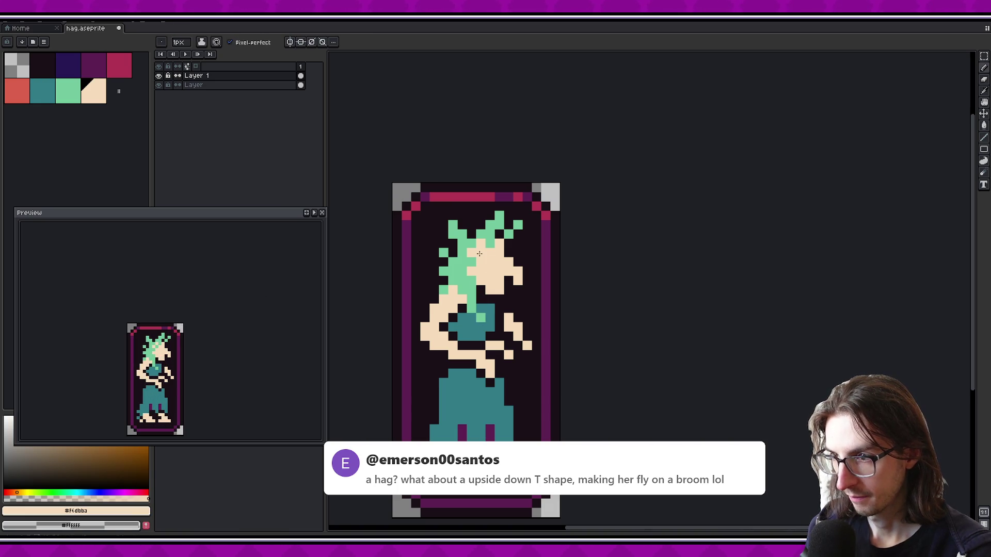
pyautogui.scroll(-2, 212, 323)
pyautogui.scroll(1, 194, 338)
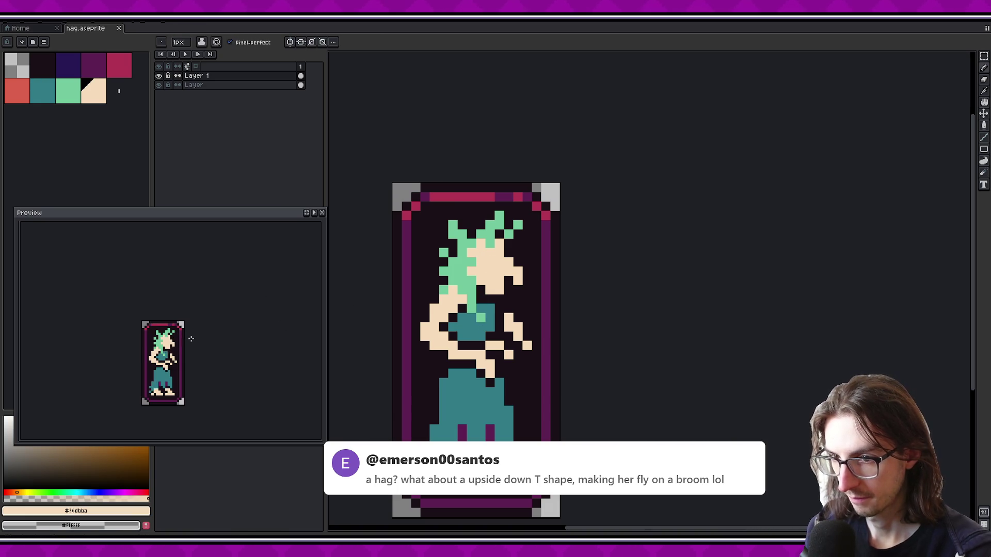
pyautogui.moveTo(200, 336); pyautogui.dragTo(234, 327)
pyautogui.scroll(2, 226, 326)
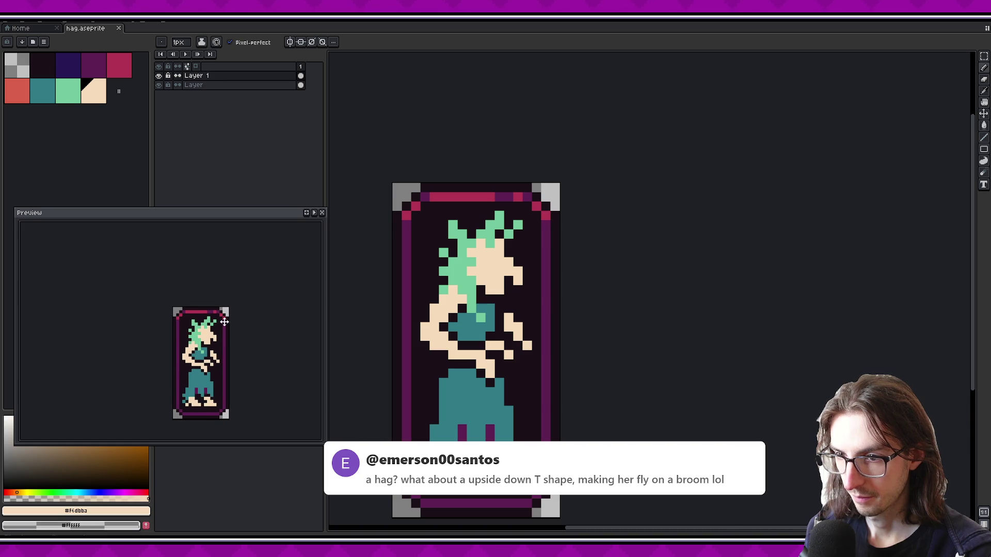
pyautogui.scroll(-3, 232, 349)
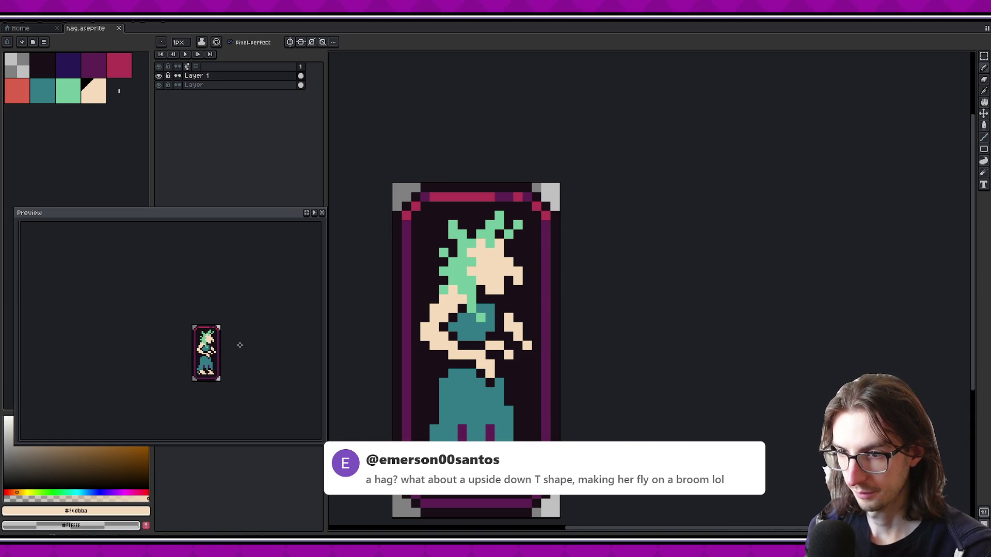
pyautogui.scroll(1, 238, 356)
pyautogui.scroll(1, 385, 278)
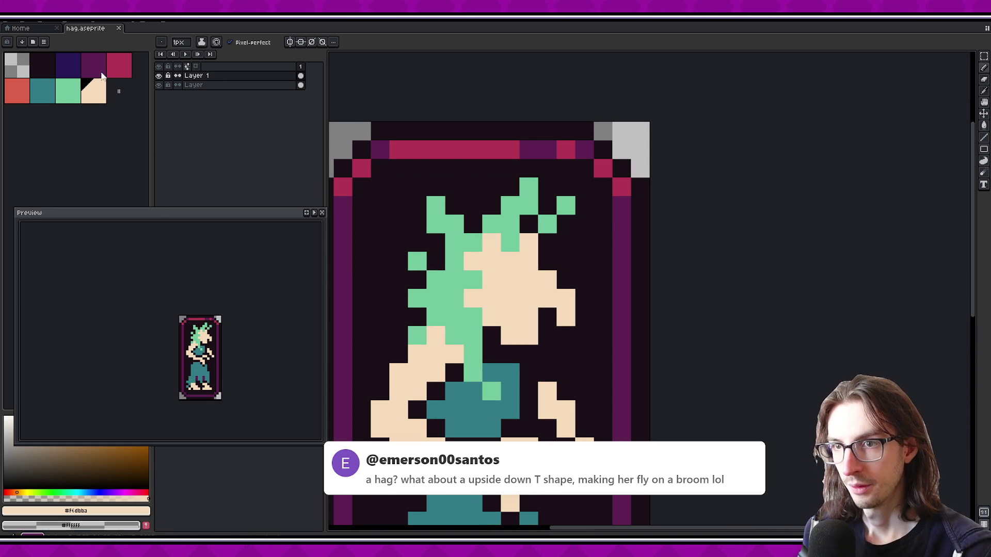
# Pencil a dark eye pixel on the beige face, moving it one cell to the right
pyautogui.click(41, 66)
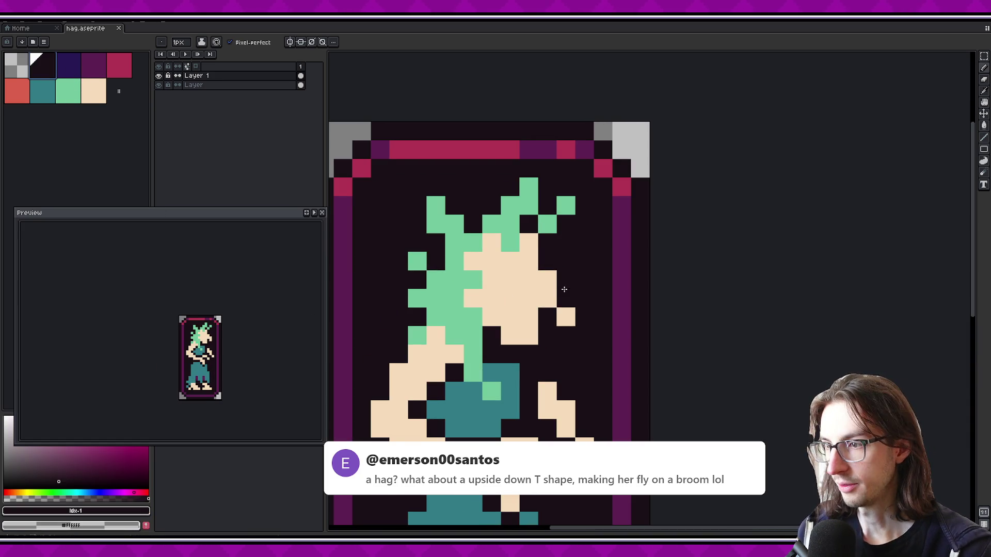
pyautogui.click(491, 279)
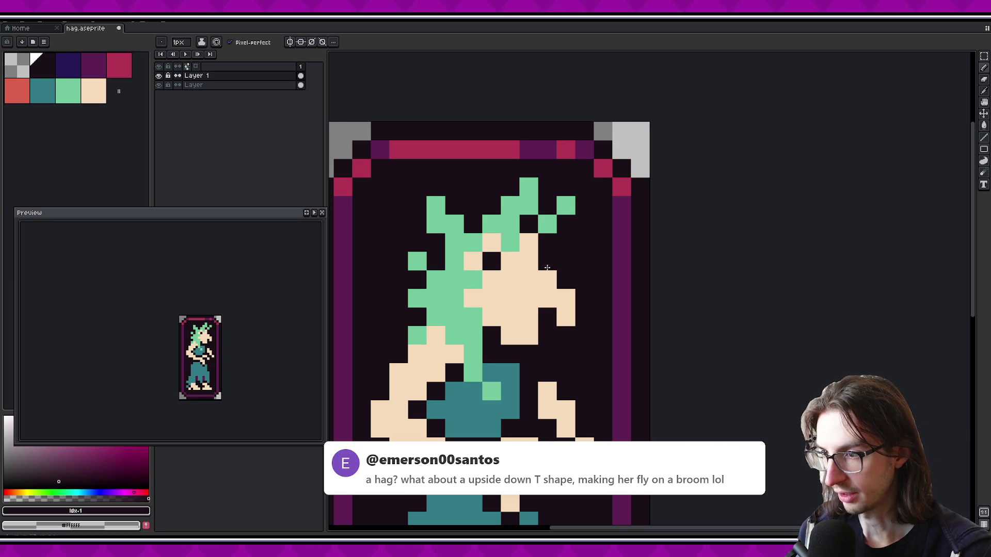
pyautogui.hotkey('ctrl', 'z')
pyautogui.click(510, 279)
pyautogui.scroll(-2, 225, 332)
pyautogui.scroll(1, 224, 328)
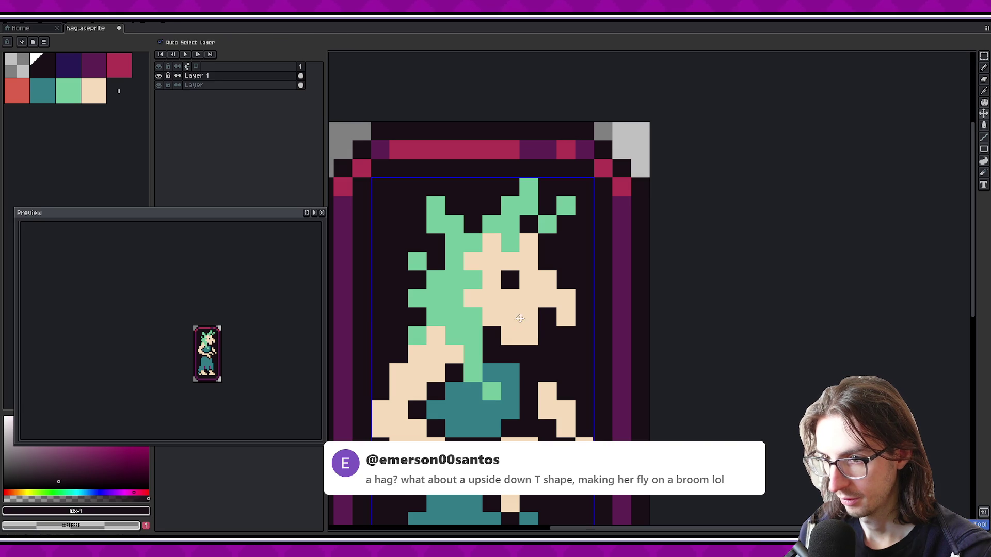
# Undo a stray lower dark pixel and flood-fill the eye pixel with crimson
pyautogui.click(520, 337)
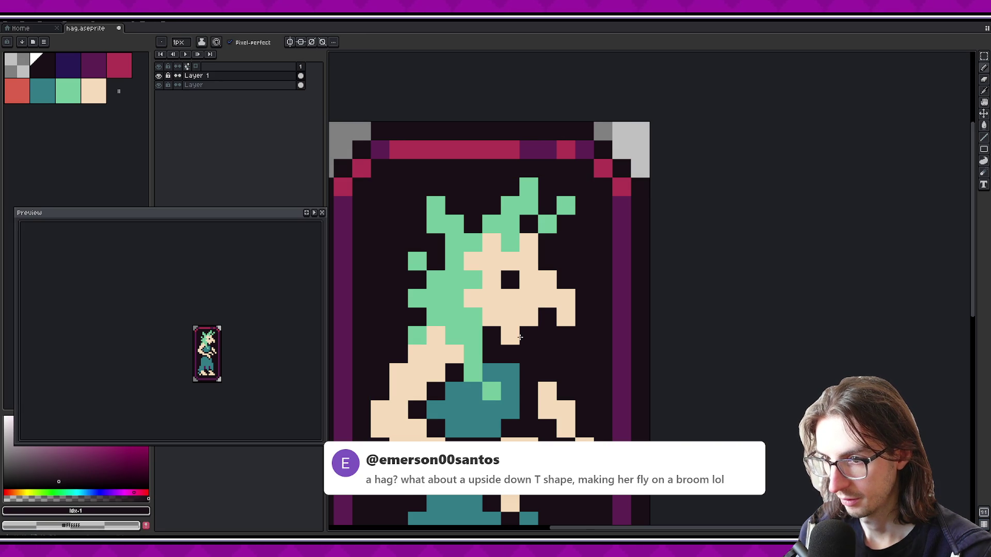
pyautogui.hotkey('ctrl', 'z')
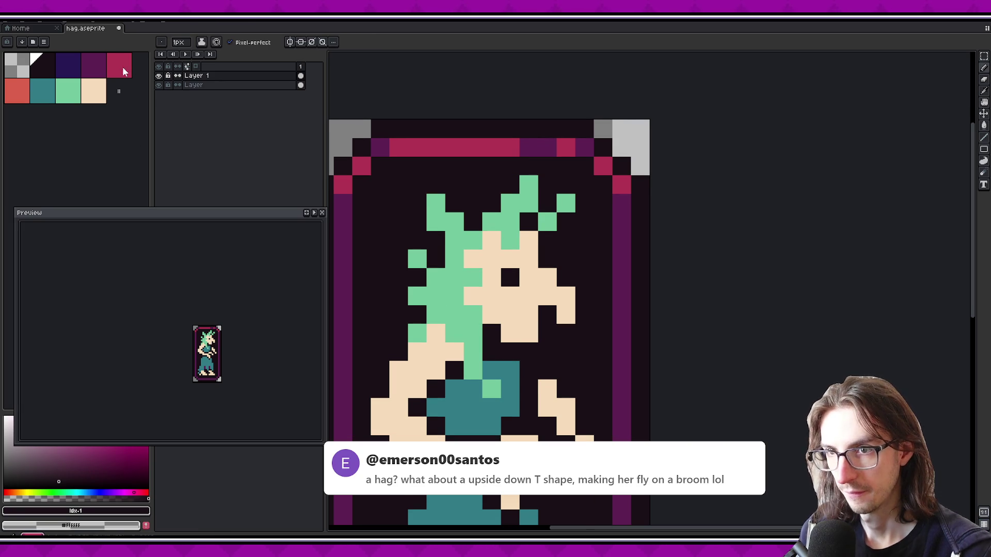
pyautogui.click(123, 72)
pyautogui.press('g')
pyautogui.click(511, 283)
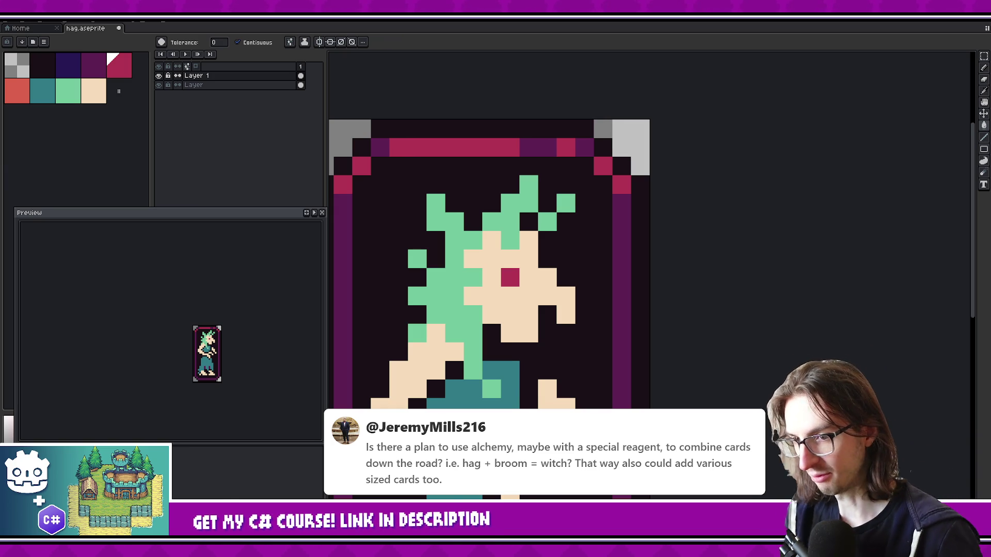
# Try a crimson mouth, a crimson face fill and extra eye pixels, undoing each one
pyautogui.click(495, 333)
pyautogui.hotkey('ctrl', 'z')
pyautogui.keyDown('alt'); pyautogui.click(521, 302); pyautogui.keyUp('alt')
pyautogui.click(512, 286)
pyautogui.hotkey('ctrl', 'z')
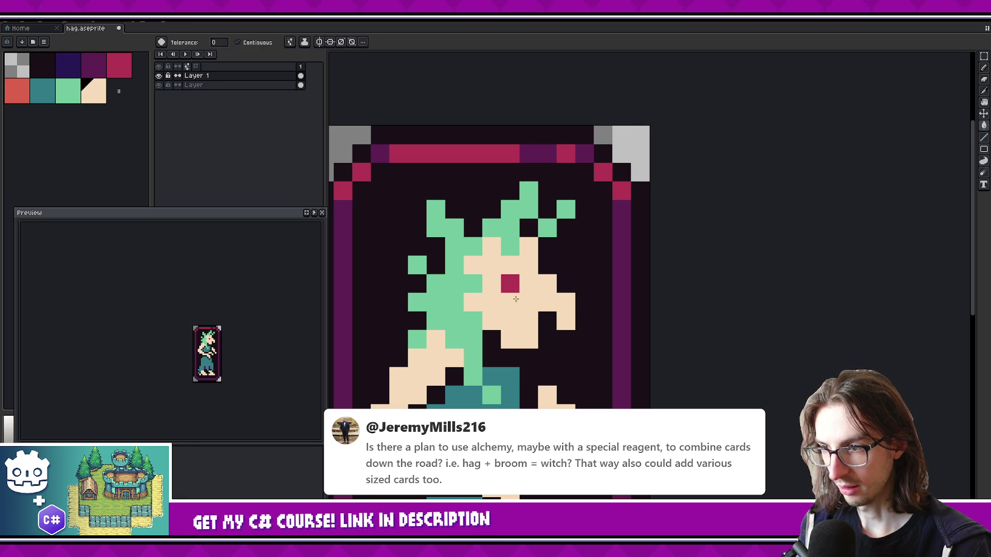
pyautogui.keyDown('alt'); pyautogui.click(511, 283); pyautogui.keyUp('alt')
pyautogui.click(517, 291)
pyautogui.hotkey('ctrl', 'z')
pyautogui.click(544, 284)
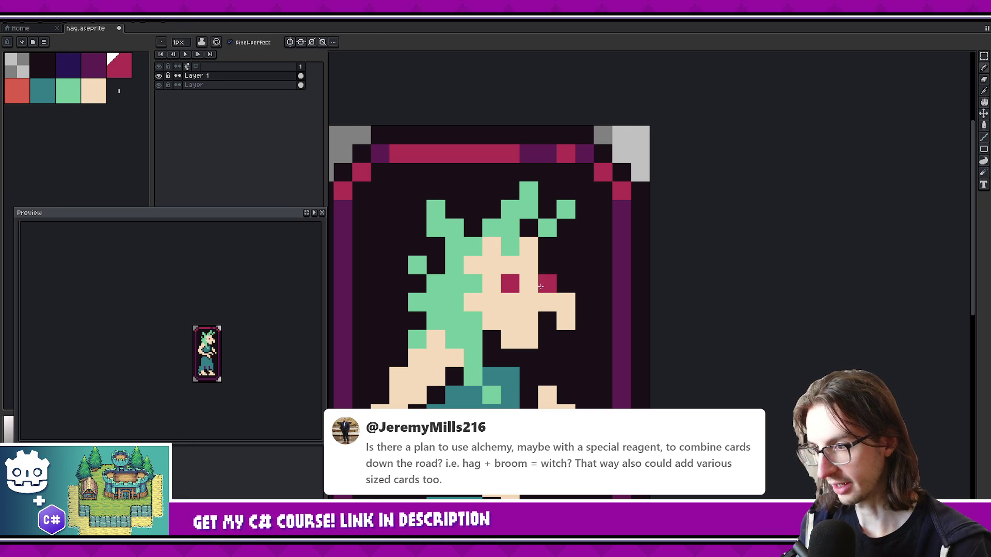
pyautogui.hotkey('ctrl', 'z')
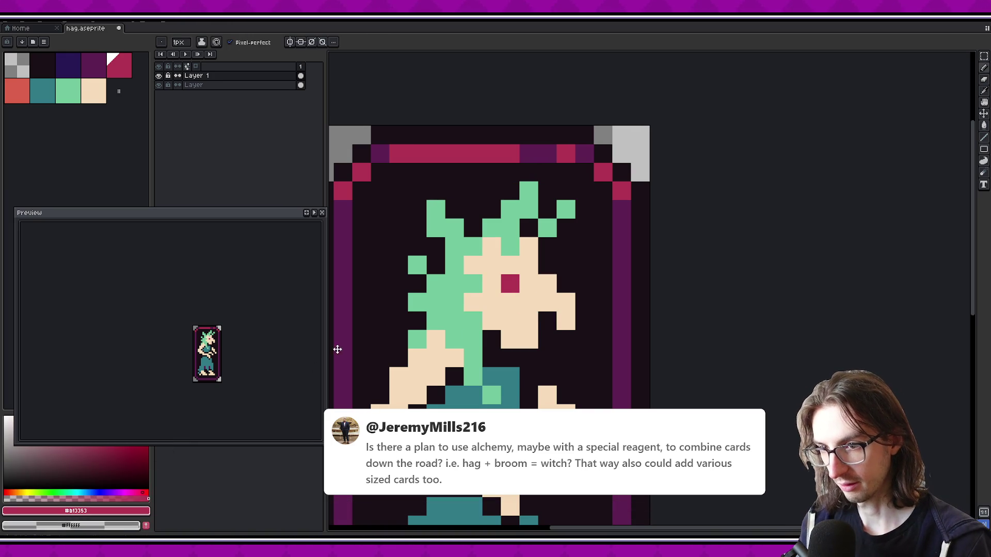
# Cover the crimson eye with peach so the face is plain beige again
pyautogui.keyDown('alt'); pyautogui.click(547, 319); pyautogui.keyUp('alt')
pyautogui.click(516, 282)
pyautogui.hotkey('ctrl', 'z')
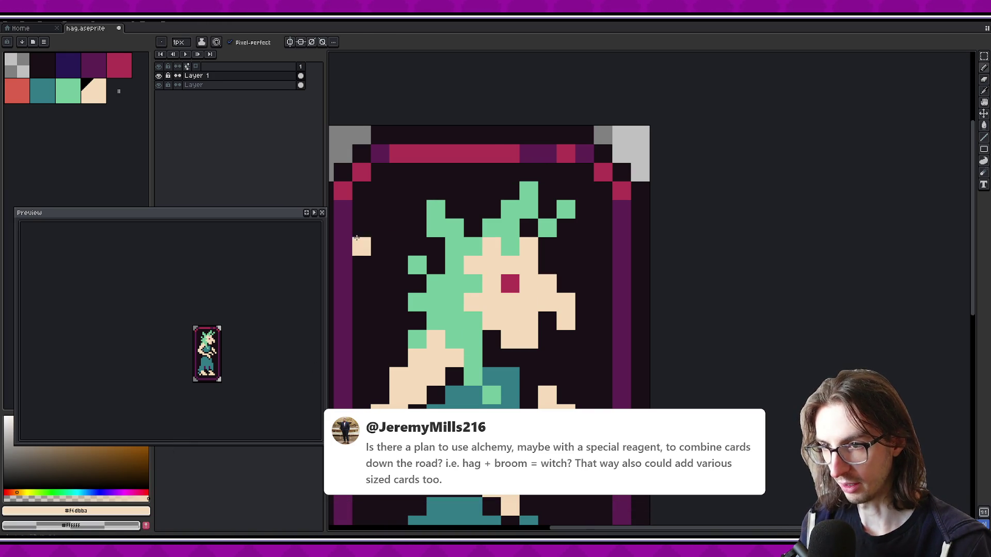
pyautogui.hotkey('ctrl', 'y')
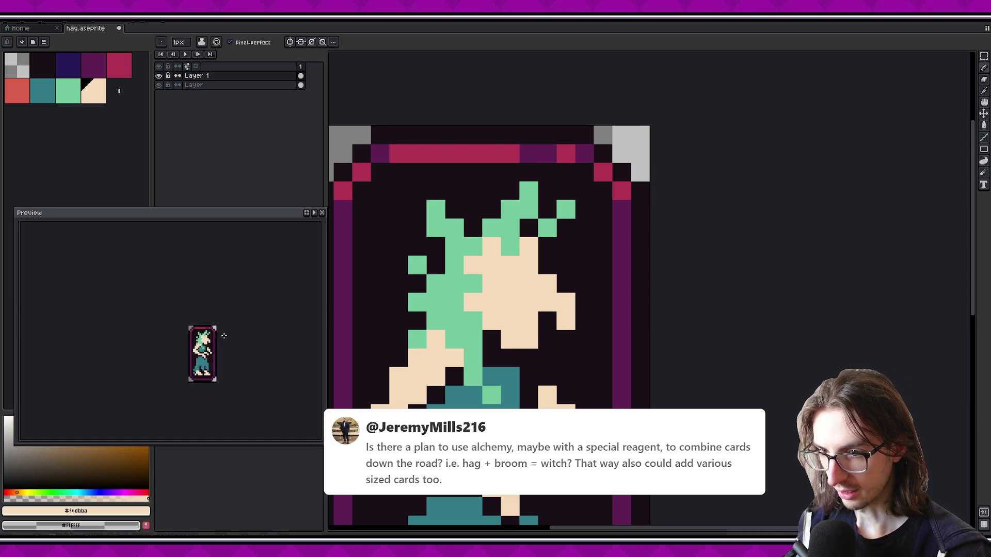
# Raise the dress neckline by one teal pixel
pyautogui.keyDown('alt'); pyautogui.click(508, 376); pyautogui.keyUp('alt')
pyautogui.click(509, 359)
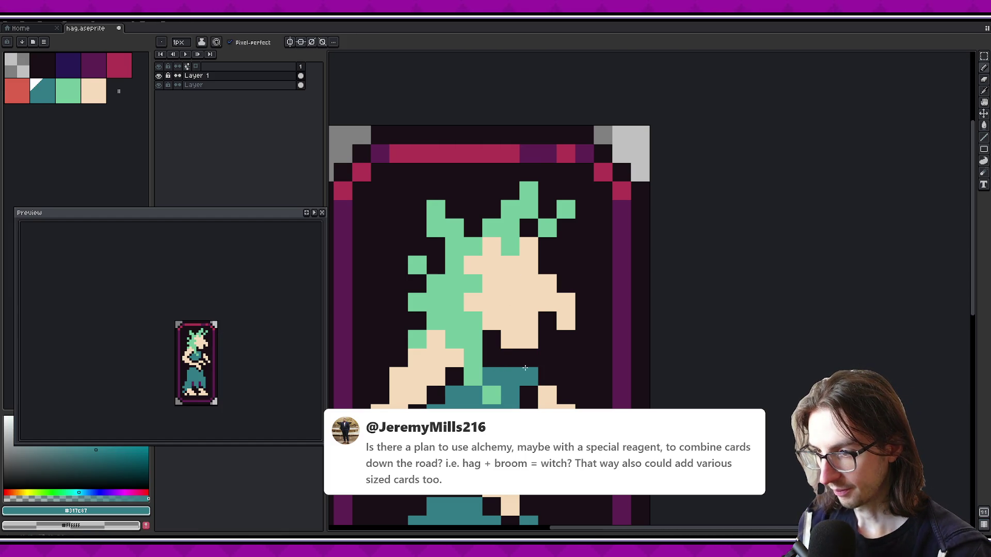
pyautogui.press('alt')
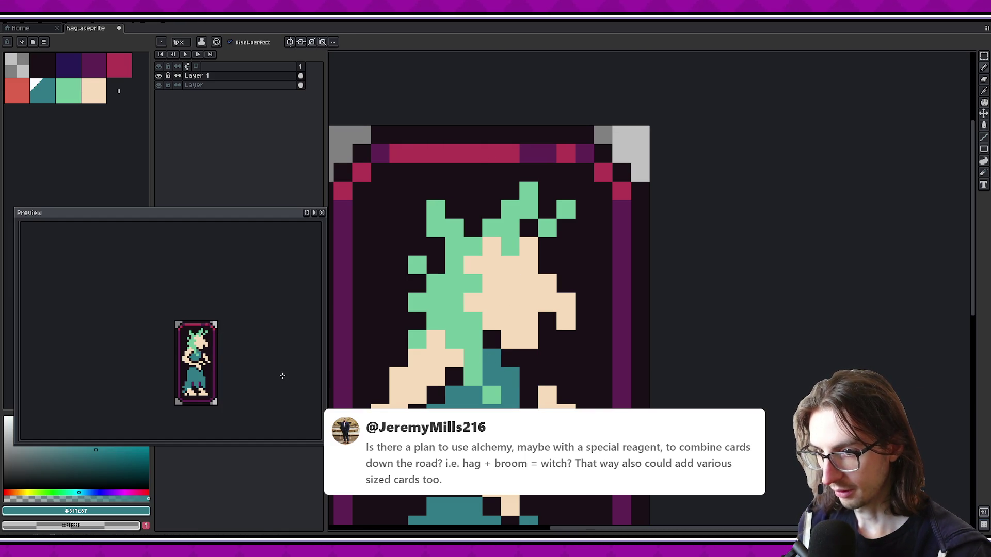
pyautogui.scroll(-2, 222, 337)
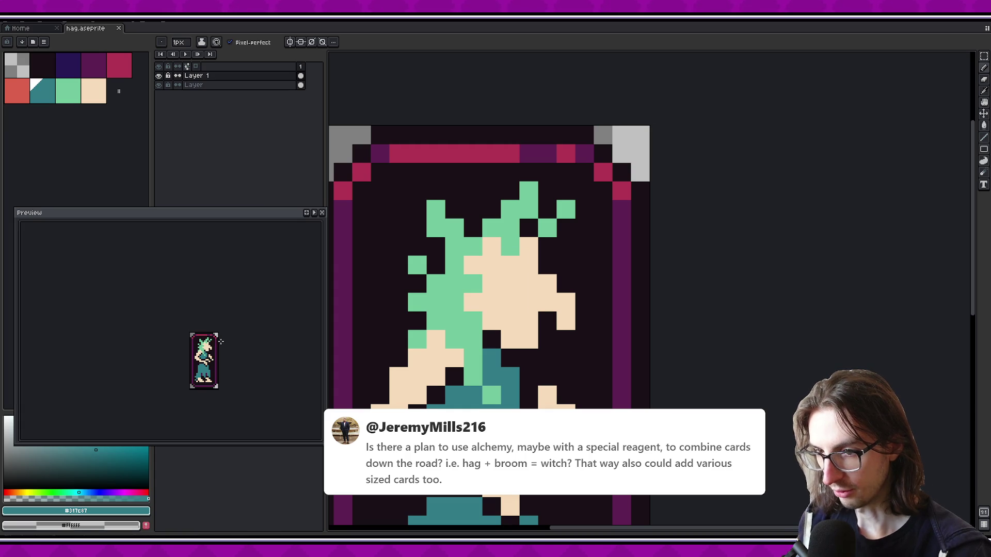
pyautogui.scroll(-1, 526, 356)
pyautogui.scroll(-2, 505, 345)
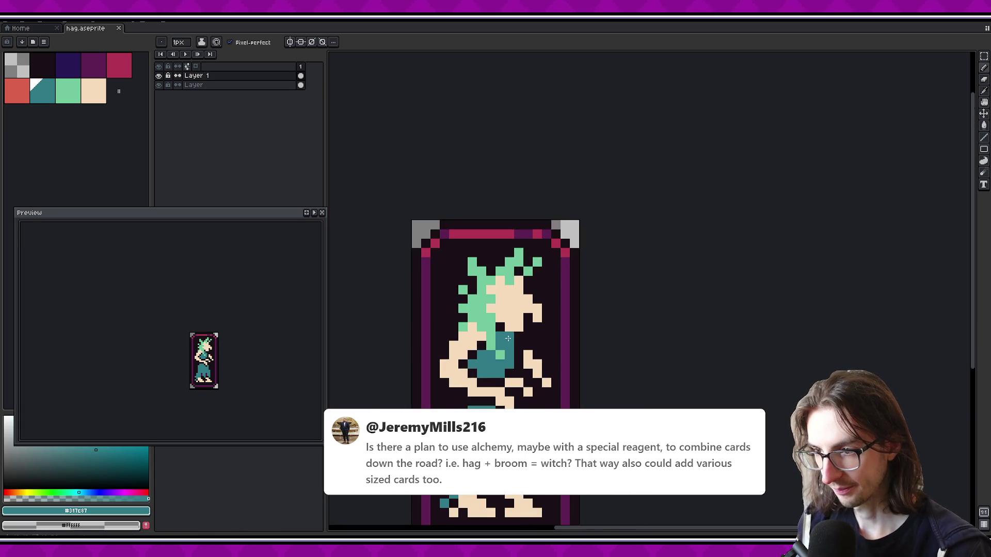
pyautogui.scroll(-2, 506, 361)
pyautogui.scroll(1, 506, 377)
pyautogui.scroll(2, 508, 396)
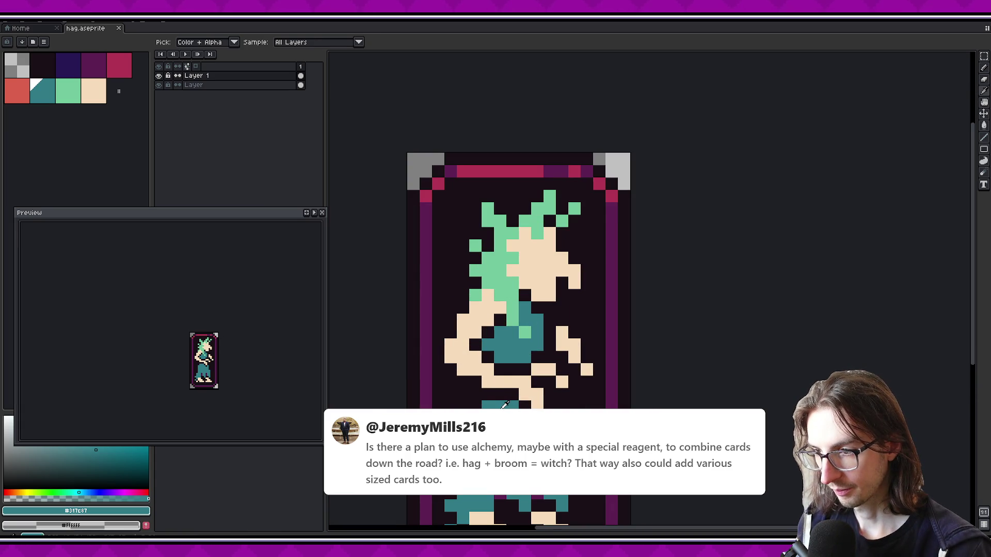
pyautogui.moveTo(539, 423); pyautogui.dragTo(529, 387)
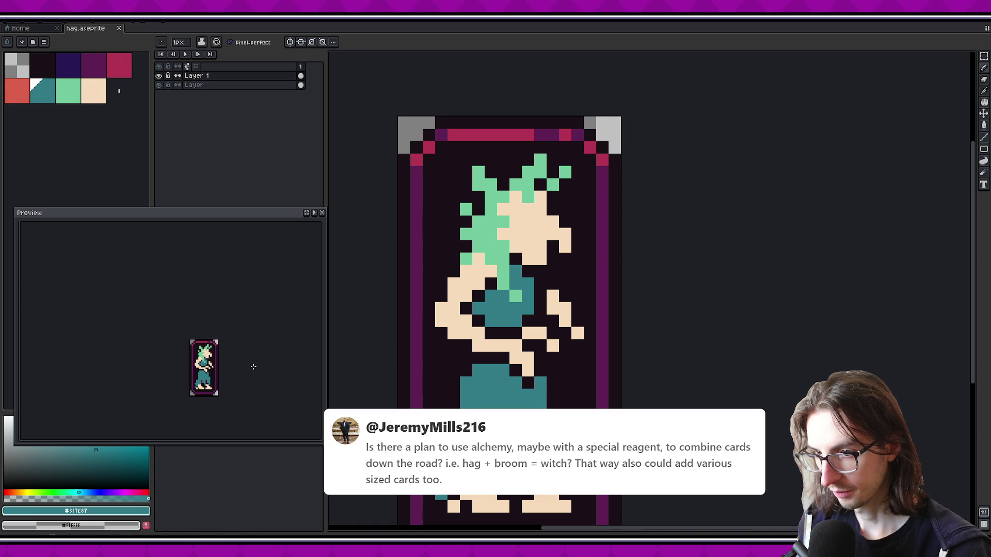
pyautogui.moveTo(508, 310); pyautogui.dragTo(495, 289)
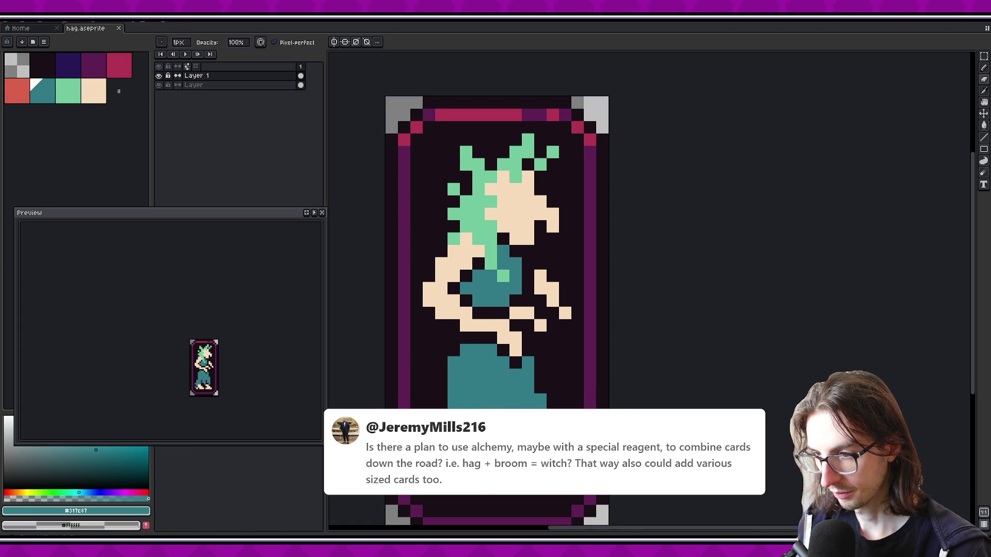
pyautogui.press('e')
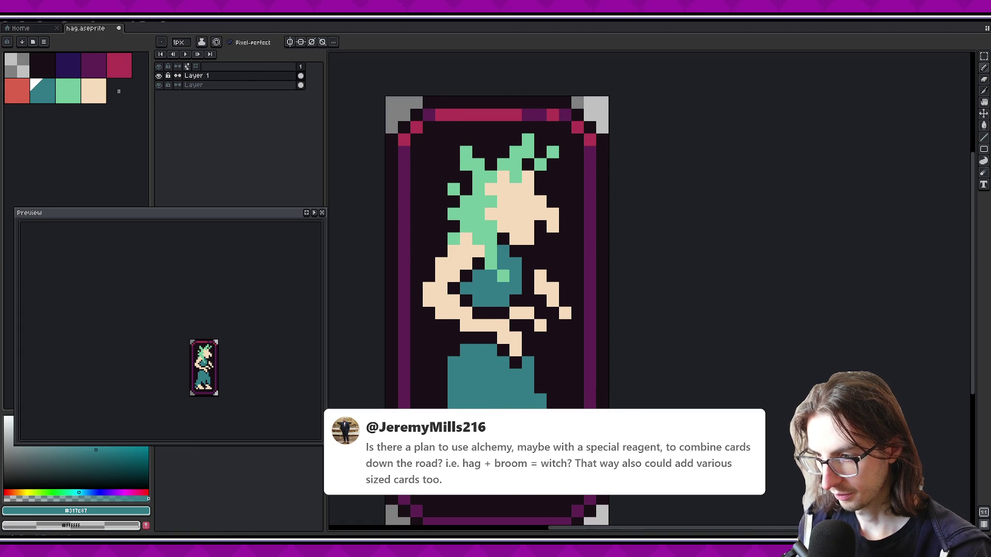
pyautogui.press('b')
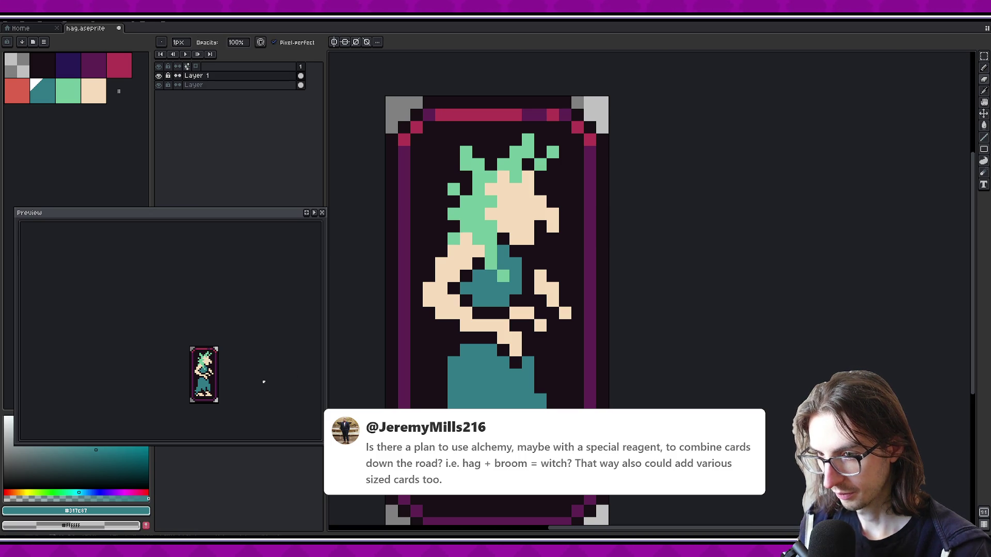
pyautogui.press('i')
pyautogui.press('b')
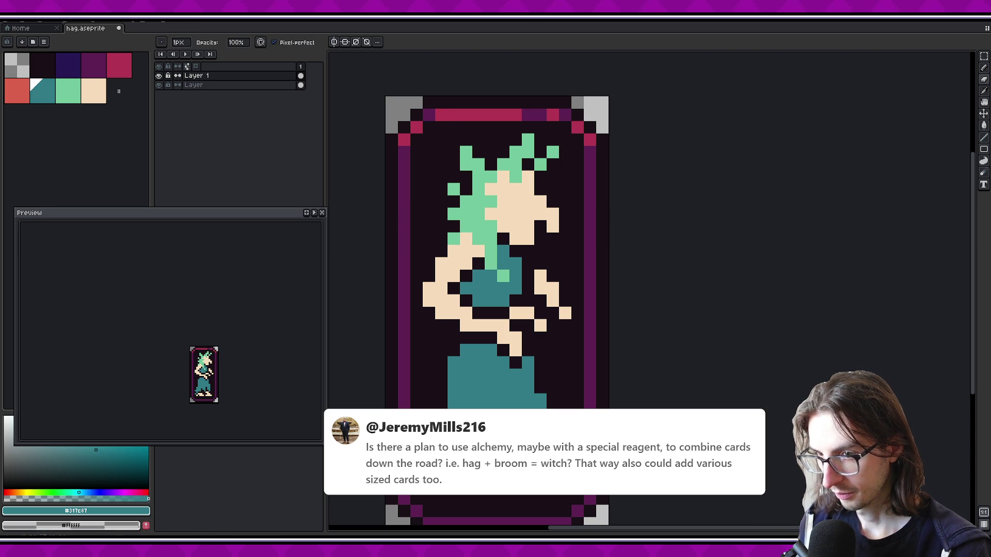
pyautogui.press('m')
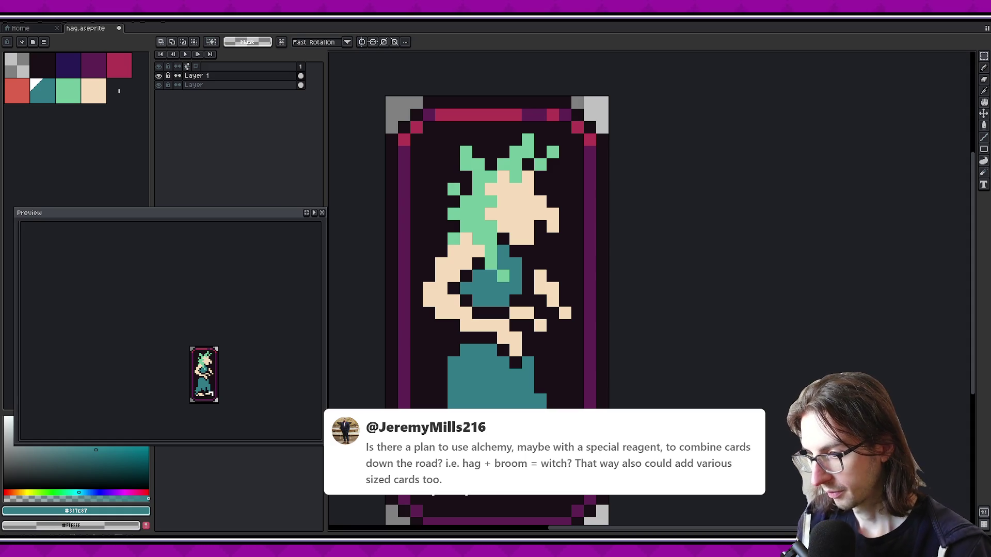
# Cancel a started transform and save the sprite
pyautogui.hotkey('ctrl', 't')
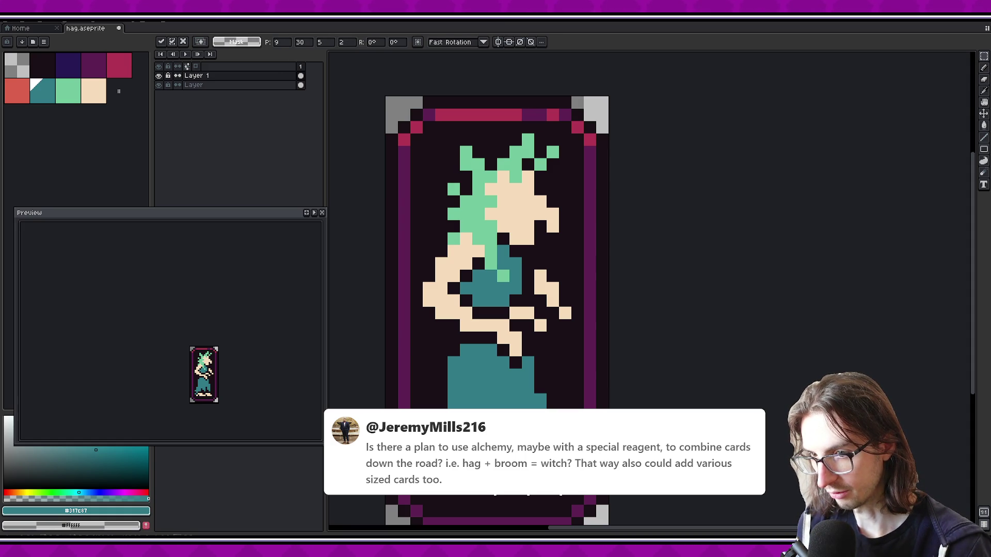
pyautogui.press('b')
pyautogui.scroll(-1, 240, 359)
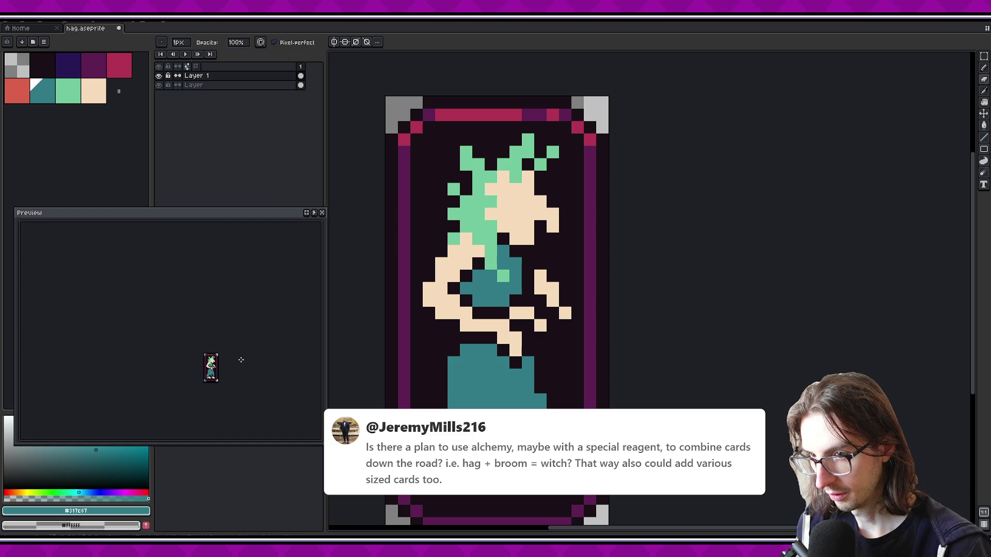
pyautogui.scroll(1, 227, 363)
pyautogui.hotkey('ctrl', 's')
# Save again and pencil a single peach pixel into the teal skirt
pyautogui.keyDown('alt'); pyautogui.click(465, 464); pyautogui.keyUp('alt')
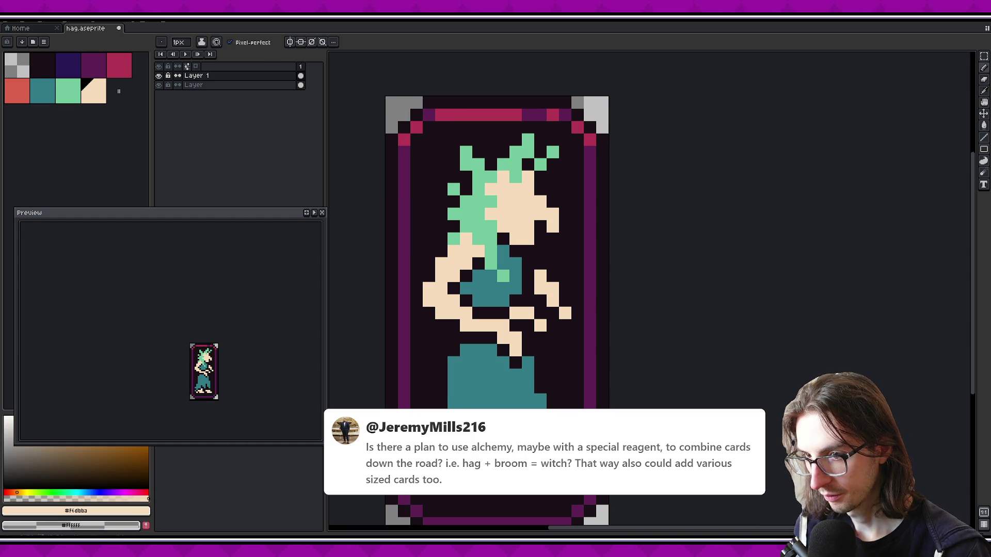
pyautogui.scroll(-1, 243, 375)
pyautogui.scroll(1, 243, 375)
pyautogui.hotkey('ctrl', 's')
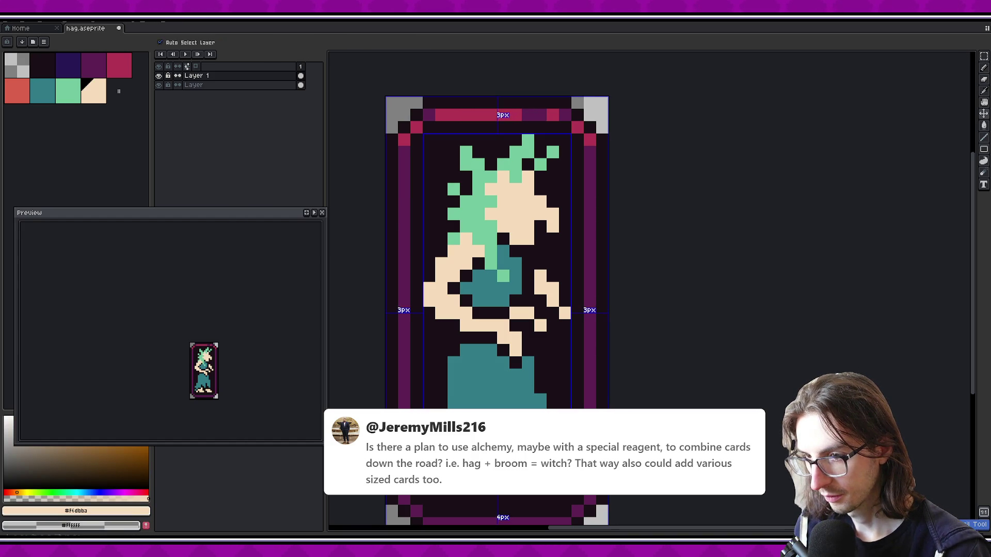
pyautogui.scroll(-1, 253, 353)
pyautogui.scroll(1, 237, 364)
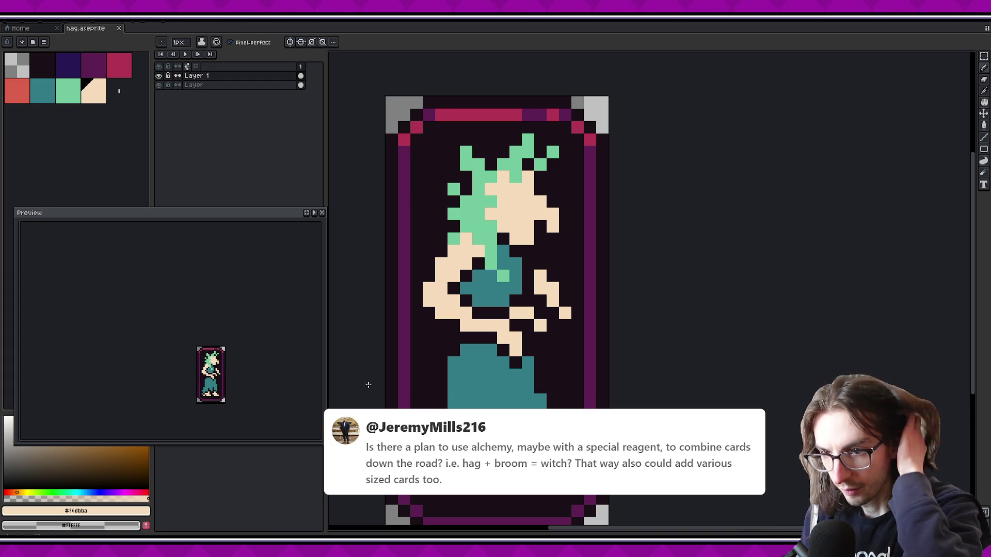
pyautogui.click(491, 374)
pyautogui.moveTo(490, 368); pyautogui.dragTo(481, 394)
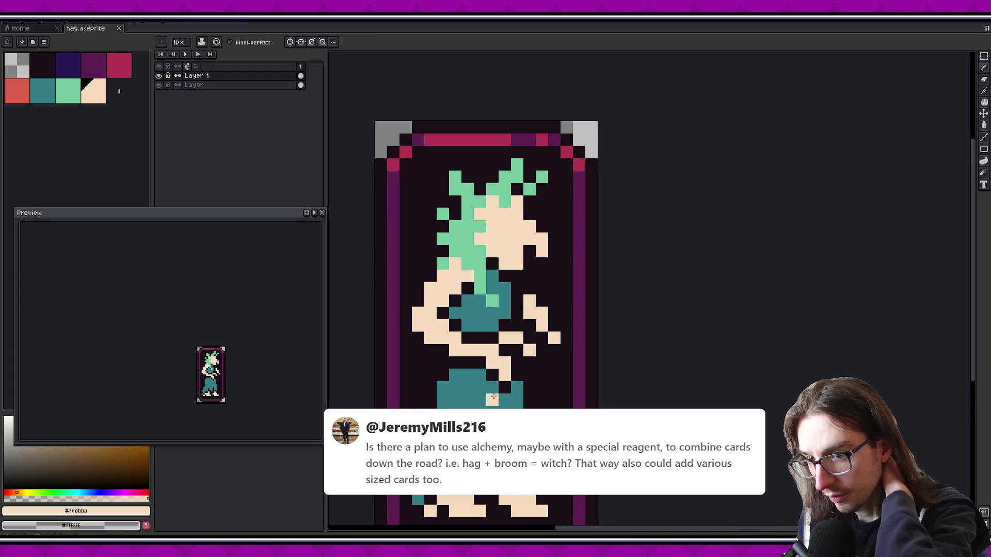
# Zoom to the face and paint a red brow, undoing trial beige and purple pixels
pyautogui.moveTo(519, 326); pyautogui.dragTo(471, 372)
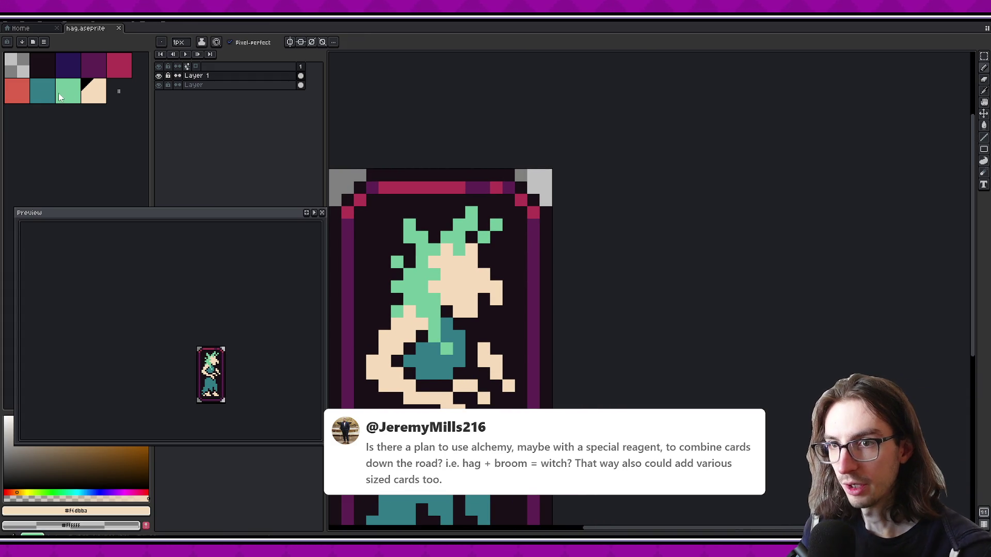
pyautogui.click(17, 90)
pyautogui.scroll(2, 483, 251)
pyautogui.moveTo(548, 251); pyautogui.dragTo(489, 283)
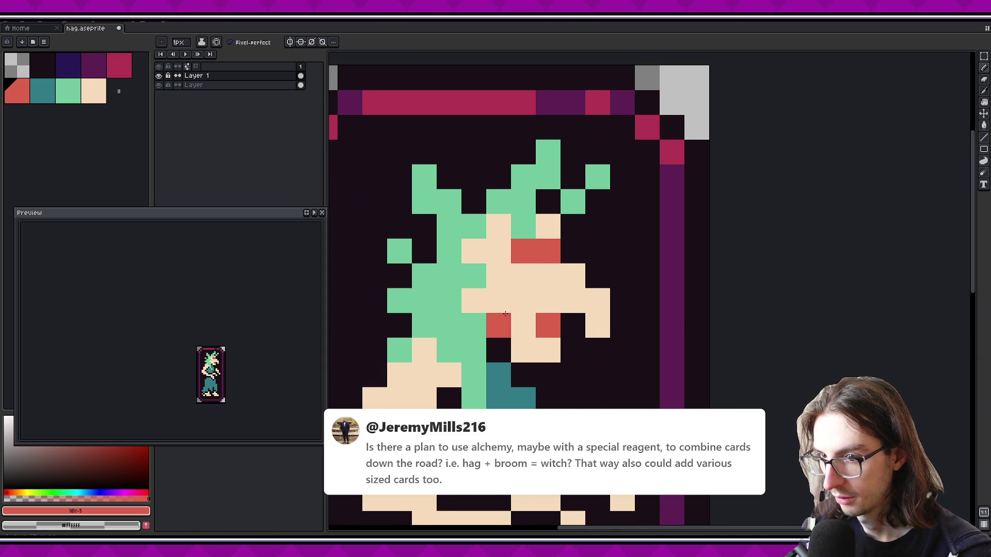
pyautogui.keyDown('alt'); pyautogui.click(555, 271); pyautogui.keyUp('alt')
pyautogui.click(552, 255)
pyautogui.hotkey('ctrl', 'z')
pyautogui.press('alt')
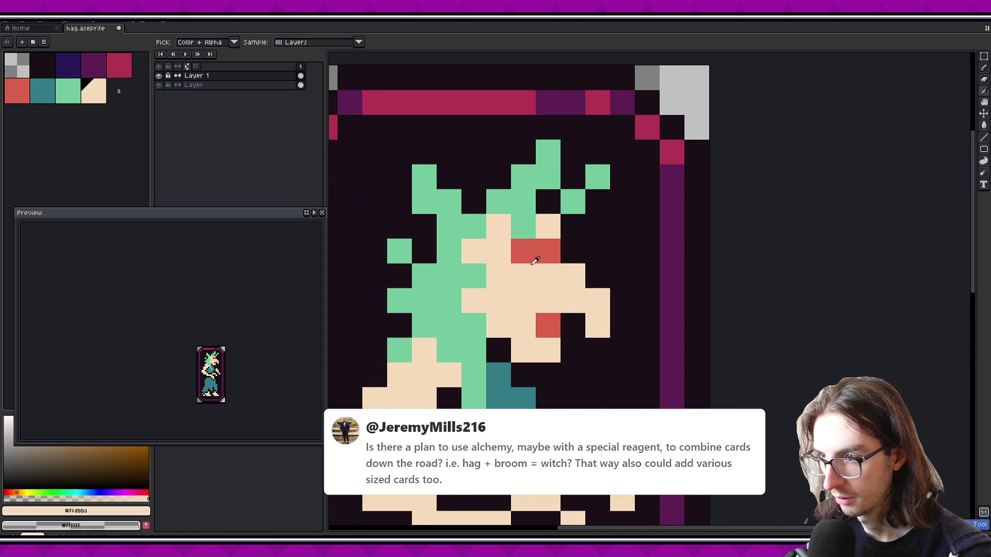
pyautogui.click(98, 64)
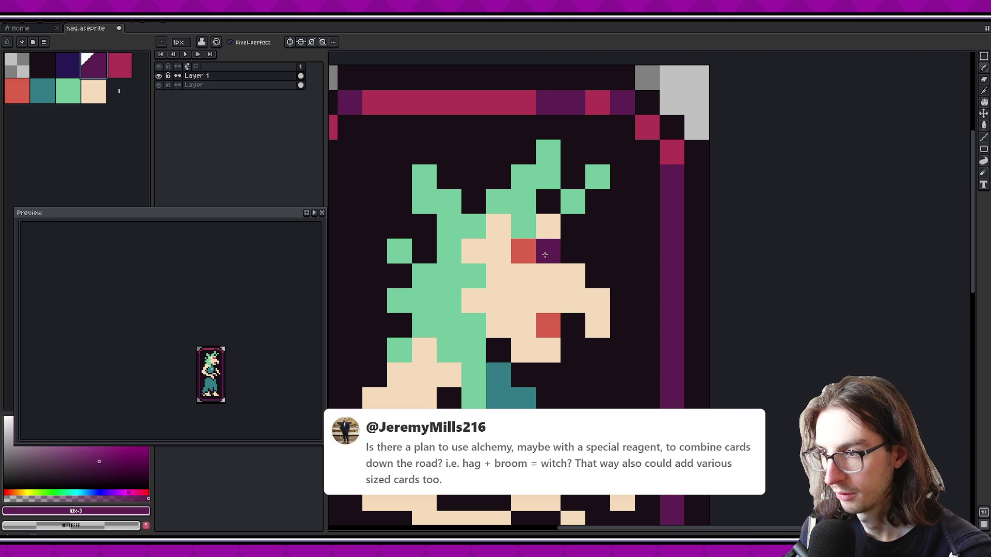
pyautogui.click(522, 255)
pyautogui.hotkey('ctrl', 'z')
# Paint a crimson eye pixel on the face, undoing a trial pixel below it
pyautogui.click(119, 65)
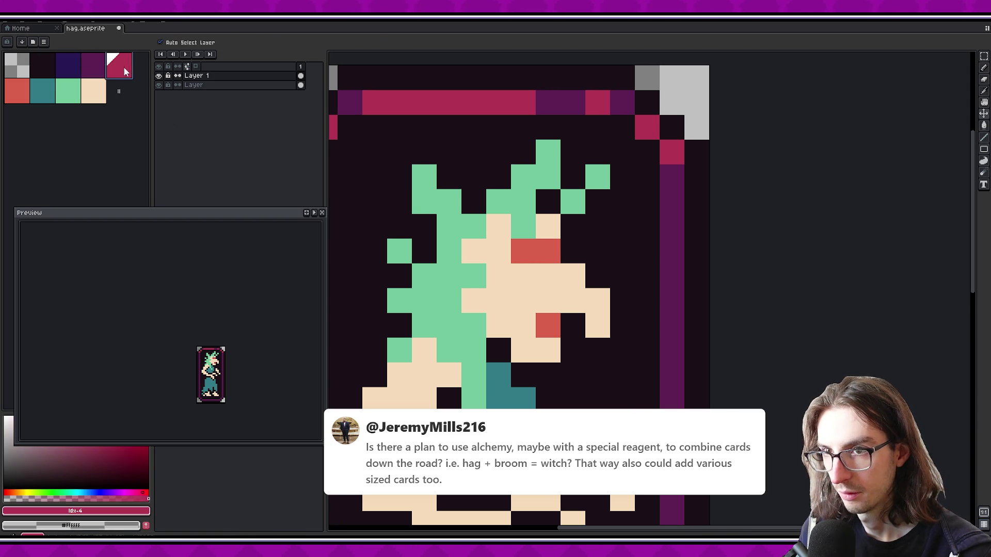
pyautogui.click(542, 275)
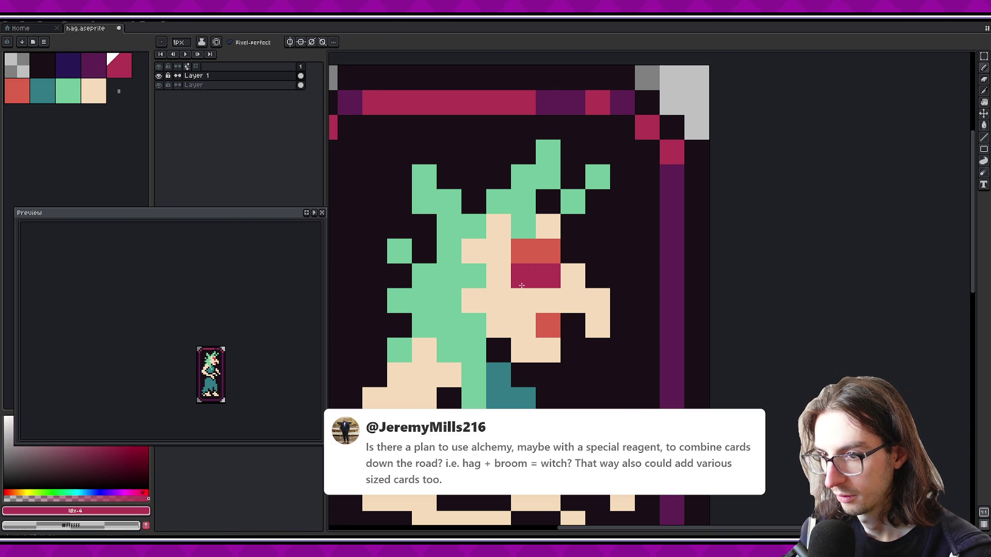
pyautogui.click(506, 298)
pyautogui.scroll(-2, 507, 299)
pyautogui.scroll(2, 507, 298)
pyautogui.hotkey('ctrl', 'z')
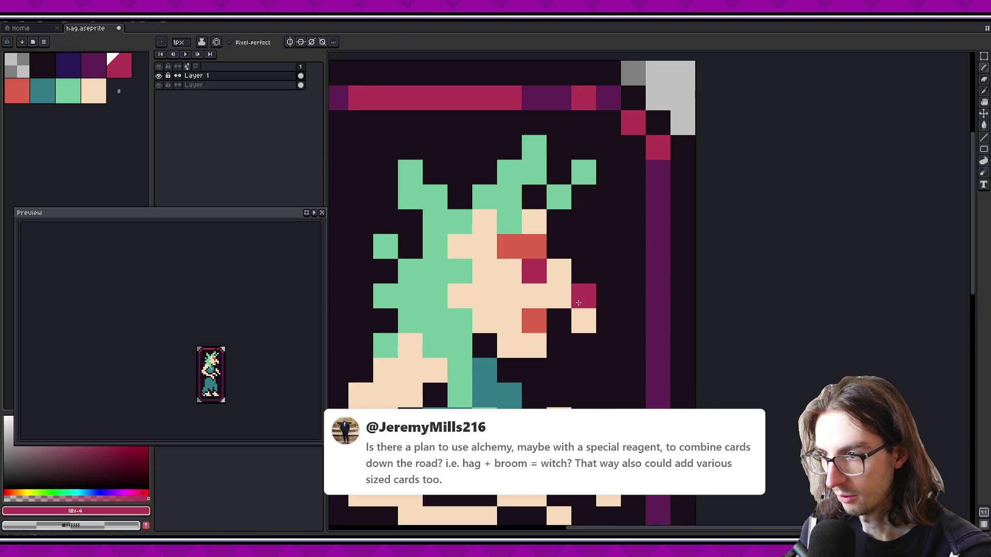
# Line the hair's edge with teal pixels instead of red ones
pyautogui.keyDown('alt'); pyautogui.click(500, 275); pyautogui.keyUp('alt')
pyautogui.click(452, 246)
pyautogui.click(427, 272)
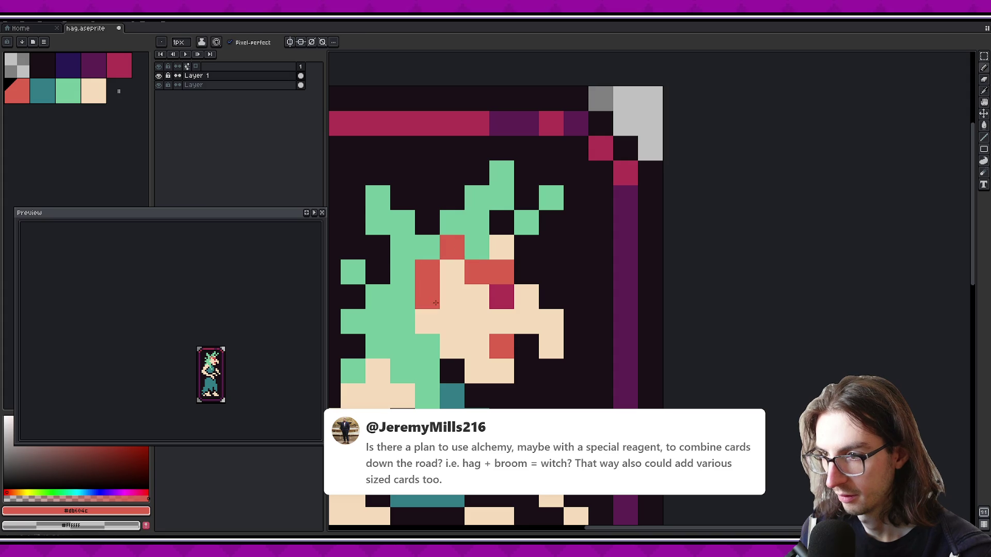
pyautogui.click(427, 322)
pyautogui.click(452, 346)
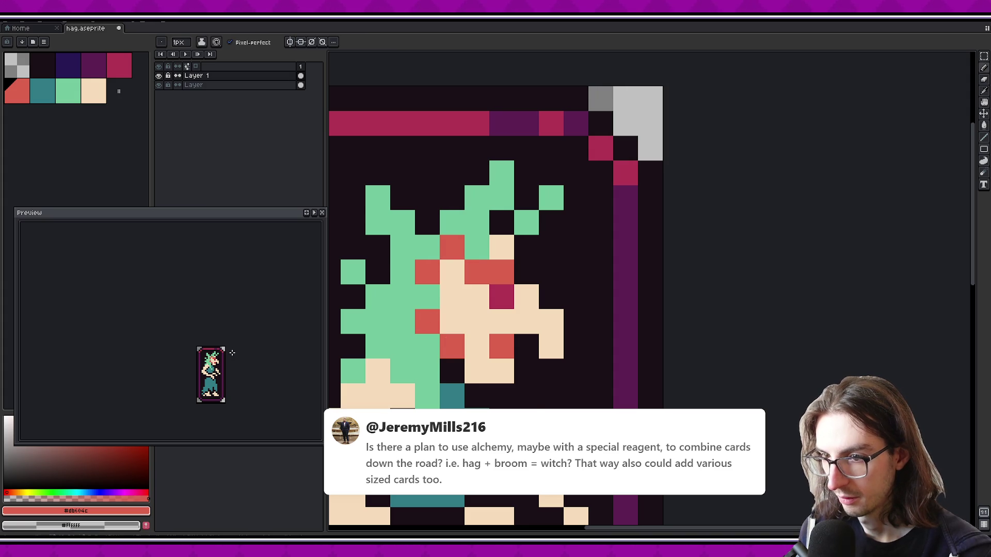
pyautogui.hotkey('ctrl', 'z')
pyautogui.hotkey('ctrl', 'z')
pyautogui.hotkey('ctrl', 'z')
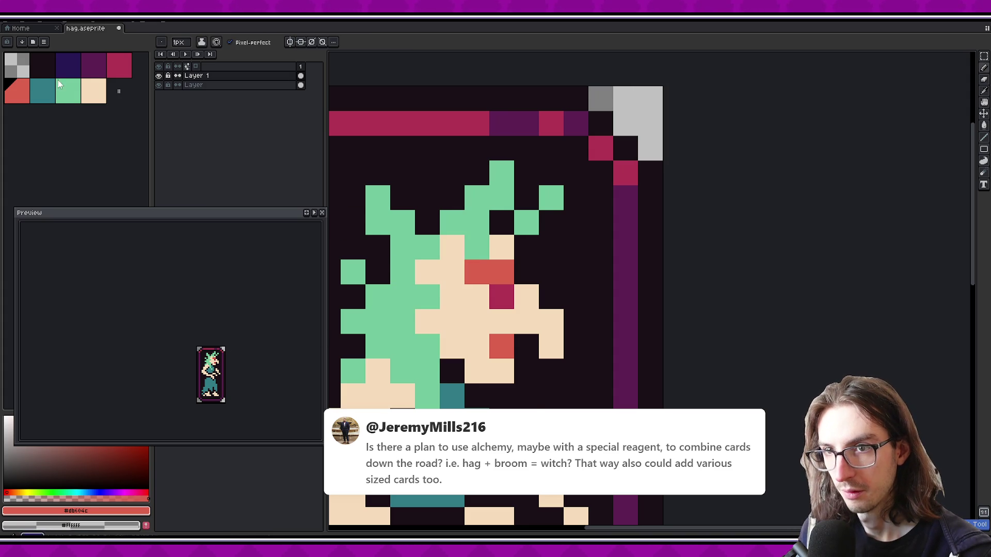
pyautogui.click(42, 91)
pyautogui.click(476, 248)
pyautogui.hotkey('ctrl', 'z')
pyautogui.moveTo(452, 247)
pyautogui.mouseDown()
pyautogui.moveTo(428, 247)
pyautogui.moveTo(427, 272)
pyautogui.mouseUp()
pyautogui.moveTo(427, 321); pyautogui.dragTo(476, 380)
pyautogui.hotkey('ctrl', 'z')
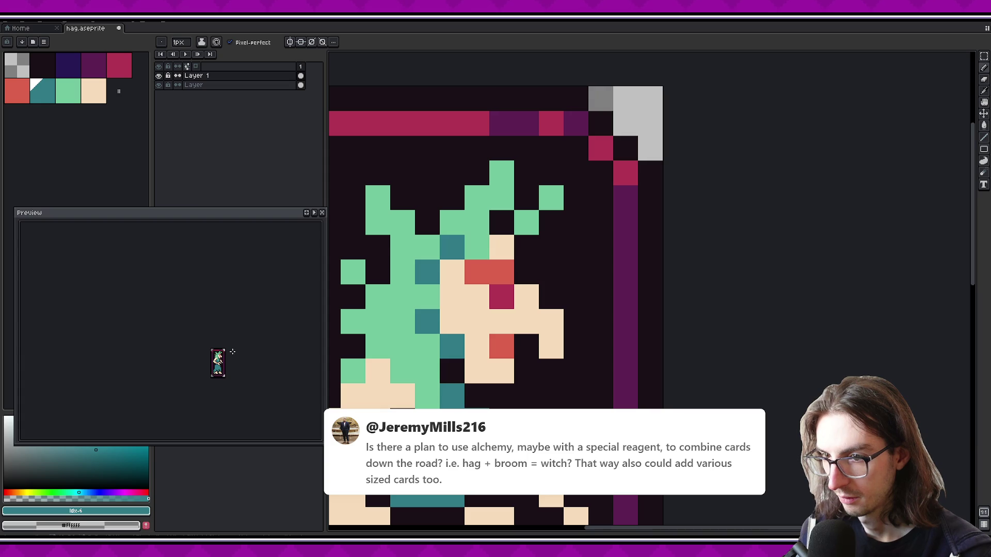
# Repaint the red brow row green, turn the eye and lower face pixels teal, and save
pyautogui.press('alt')
pyautogui.keyDown('alt'); pyautogui.click(489, 279); pyautogui.keyUp('alt')
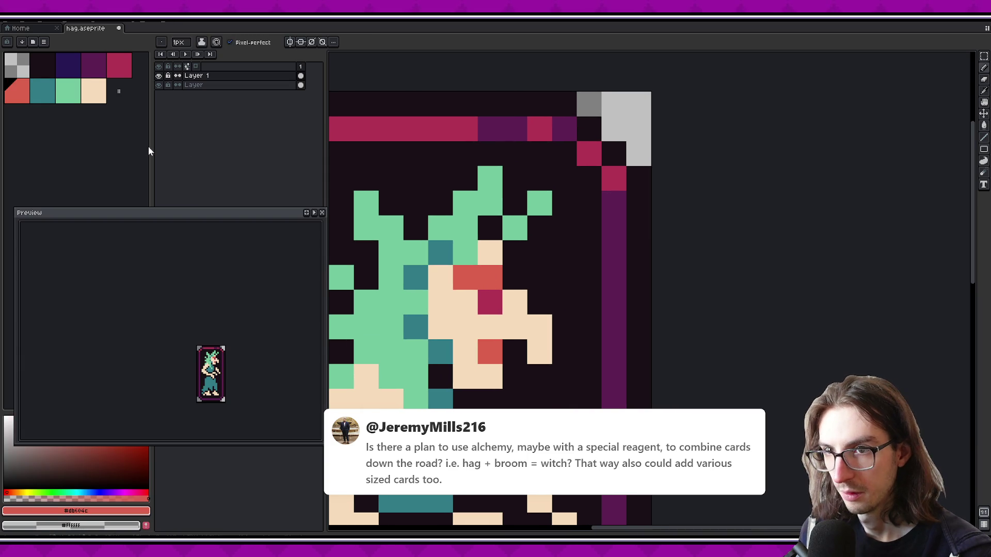
pyautogui.click(68, 90)
pyautogui.moveTo(490, 278); pyautogui.dragTo(464, 279)
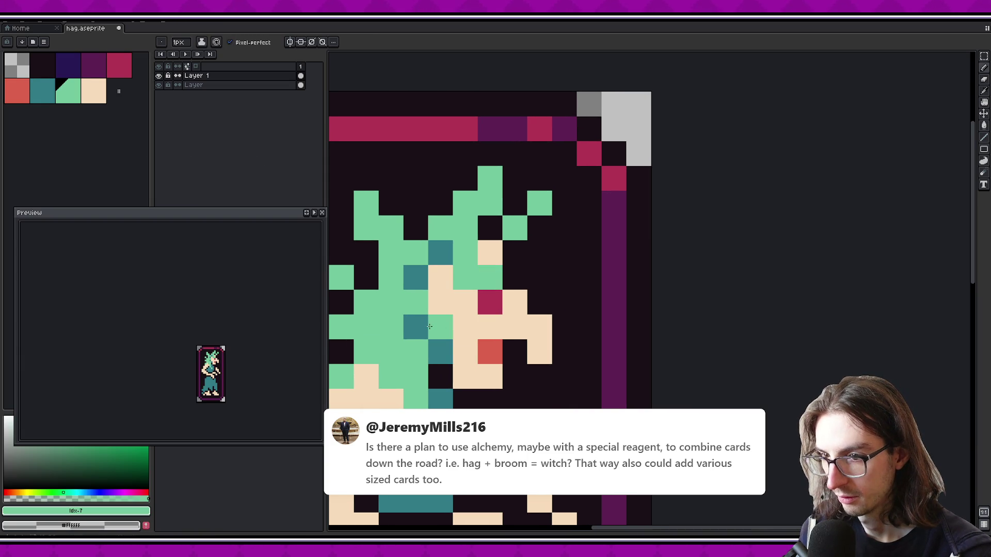
pyautogui.click(490, 352)
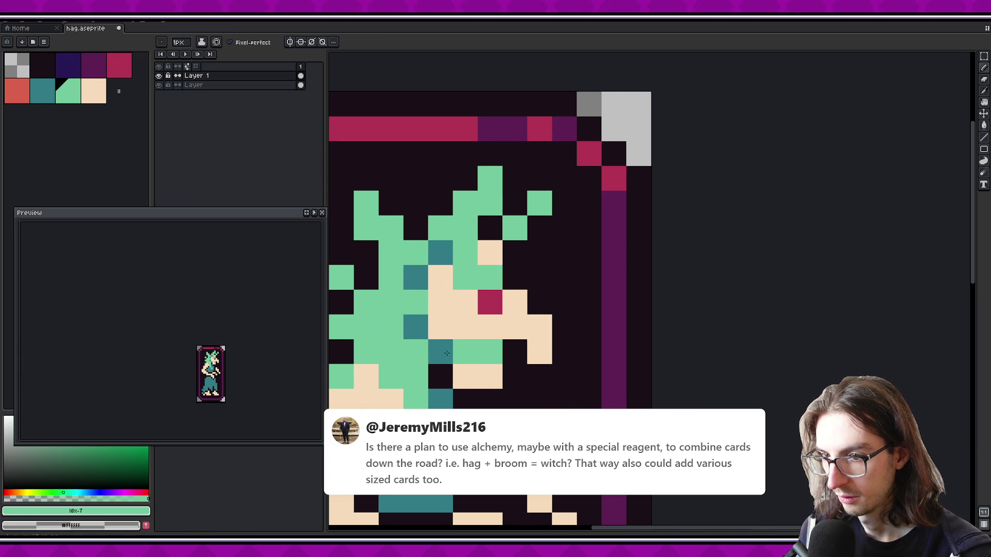
pyautogui.click(42, 91)
pyautogui.click(490, 301)
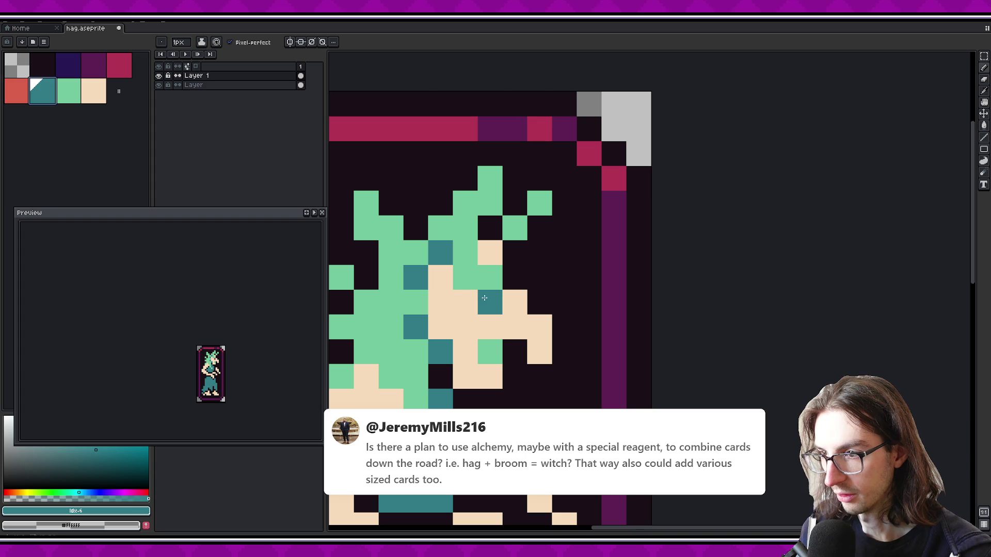
pyautogui.click(490, 352)
pyautogui.hotkey('ctrl', 's')
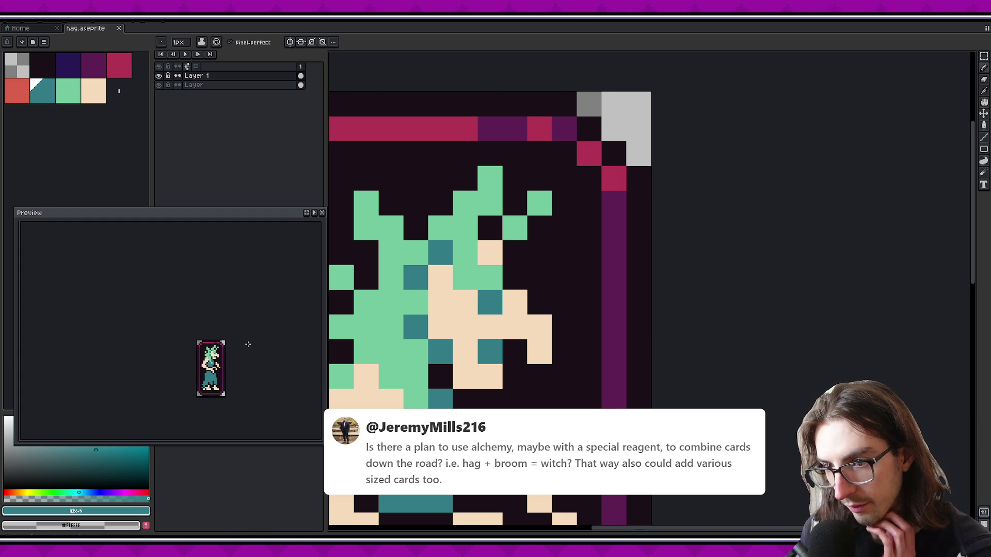
# Add teal pixels on the face and hair, undoing the last two
pyautogui.click(465, 253)
pyautogui.keyDown('alt'); pyautogui.click(440, 252); pyautogui.keyUp('alt')
pyautogui.scroll(2, 214, 341)
pyautogui.press('alt')
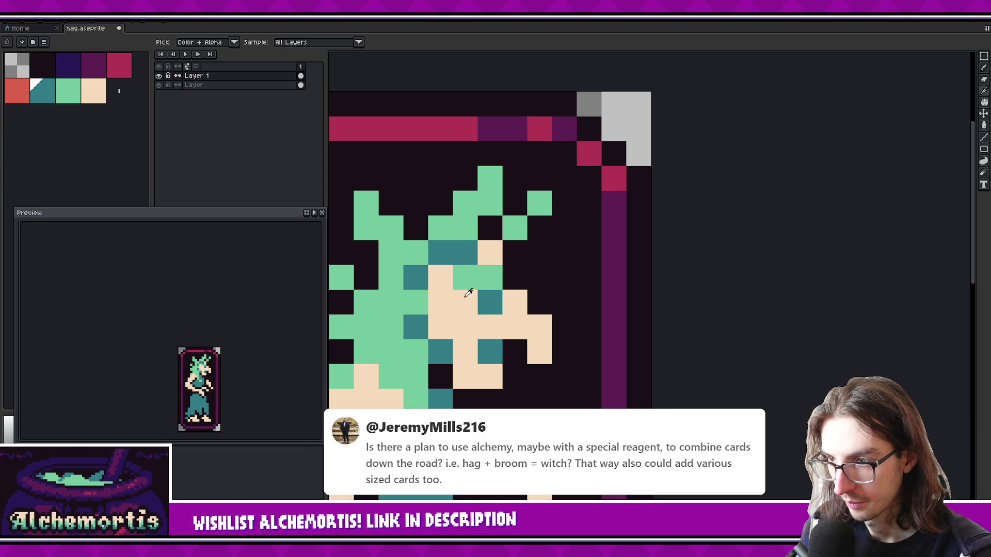
pyautogui.click(32, 92)
pyautogui.click(496, 284)
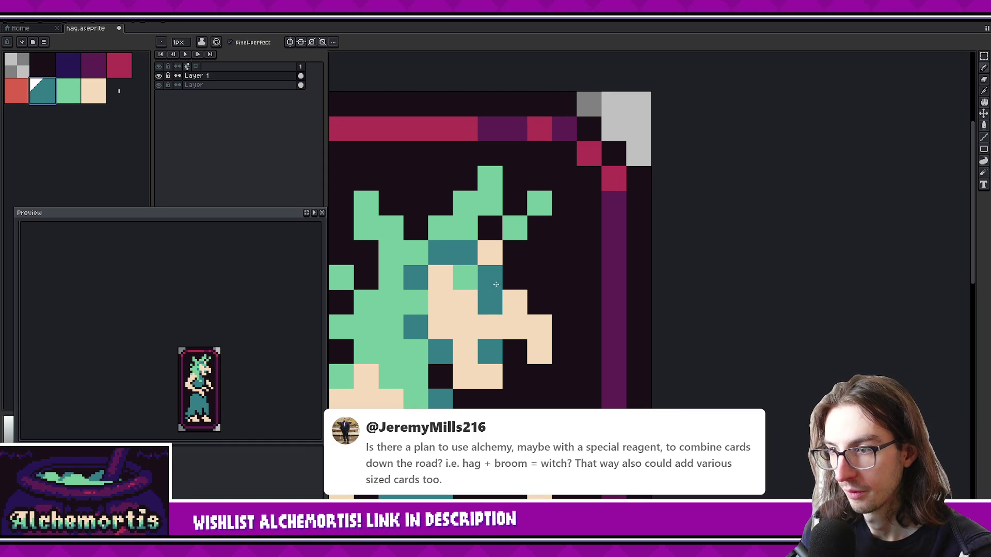
pyautogui.click(464, 277)
pyautogui.press('alt')
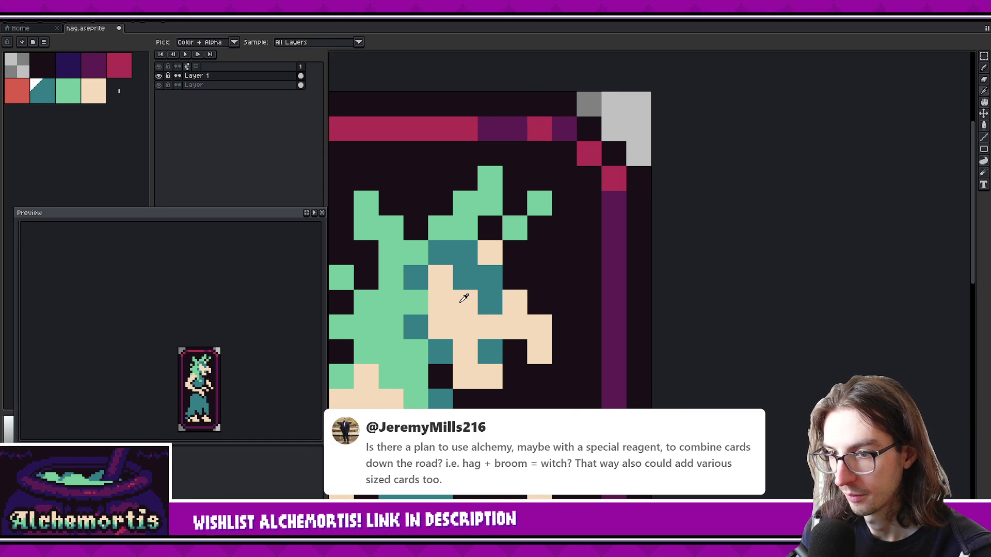
pyautogui.hotkey('ctrl', 'z')
pyautogui.hotkey('ctrl', 'z')
# Cover a stray teal face pixel with cream and pick teal back up
pyautogui.scroll(-1, 229, 357)
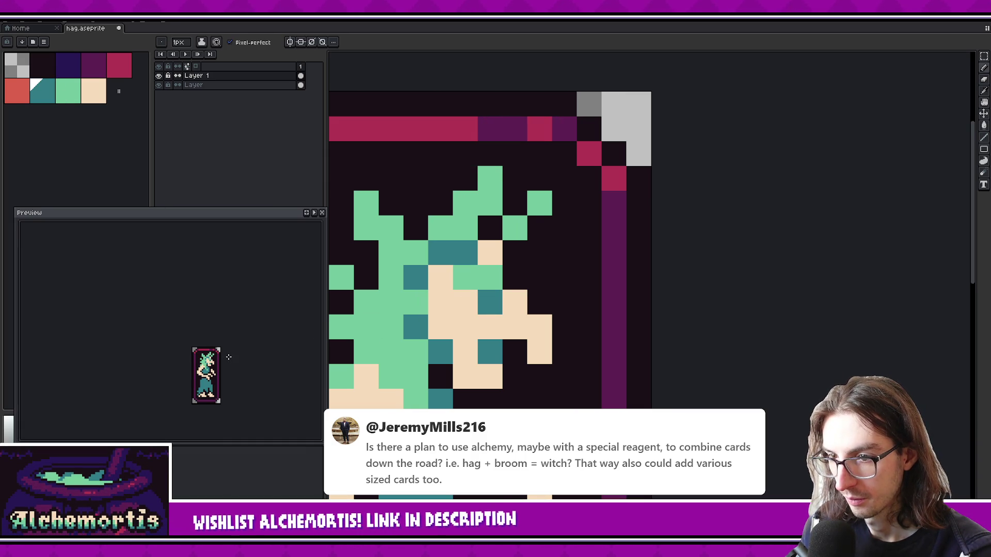
pyautogui.keyDown('alt'); pyautogui.click(488, 250); pyautogui.keyUp('alt')
pyautogui.click(465, 253)
pyautogui.scroll(2, 229, 355)
pyautogui.keyDown('alt'); pyautogui.click(490, 302); pyautogui.keyUp('alt')
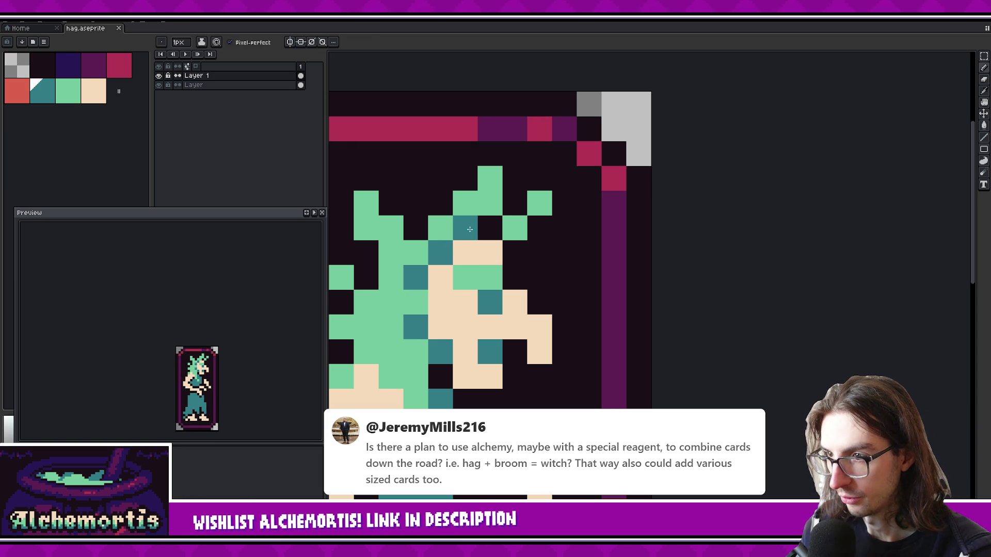
# Add teal shading pixels through the lower hair and its left side
pyautogui.hscroll(-3, 469, 229)
pyautogui.click(469, 357)
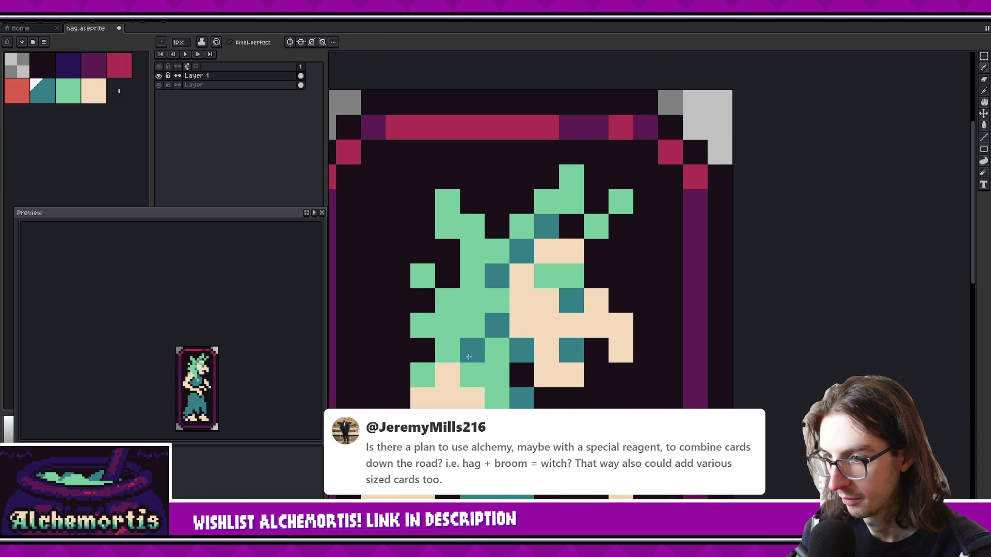
pyautogui.hotkey('ctrl', 'z')
pyautogui.click(447, 351)
pyautogui.click(472, 375)
pyautogui.click(497, 398)
pyautogui.press('v')
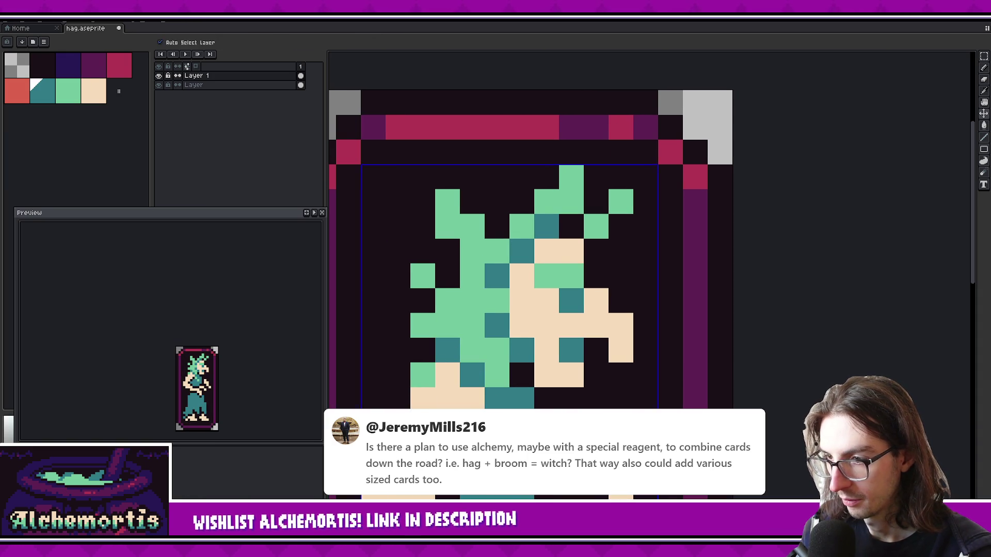
pyautogui.press('b')
pyautogui.click(447, 301)
pyautogui.click(422, 325)
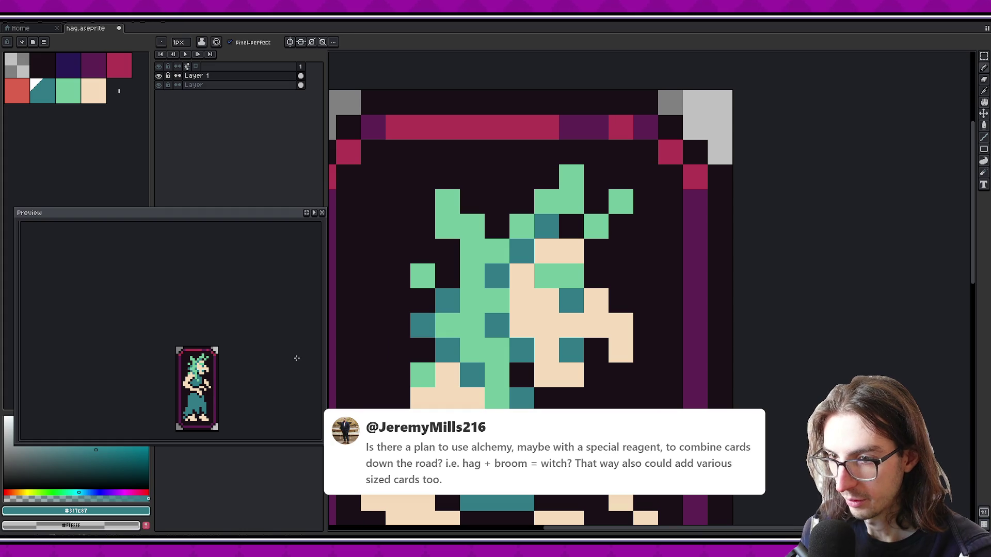
pyautogui.hotkey('ctrl', 'z')
# Add teal pixels at the top of the hair and save the sprite
pyautogui.click(472, 251)
pyautogui.click(447, 226)
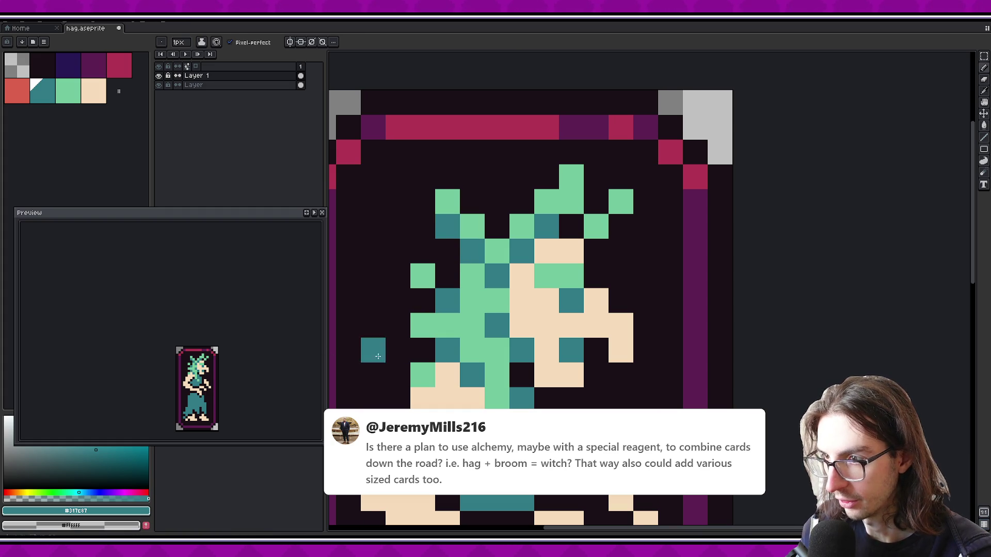
pyautogui.scroll(-2, 223, 356)
pyautogui.scroll(1, 223, 356)
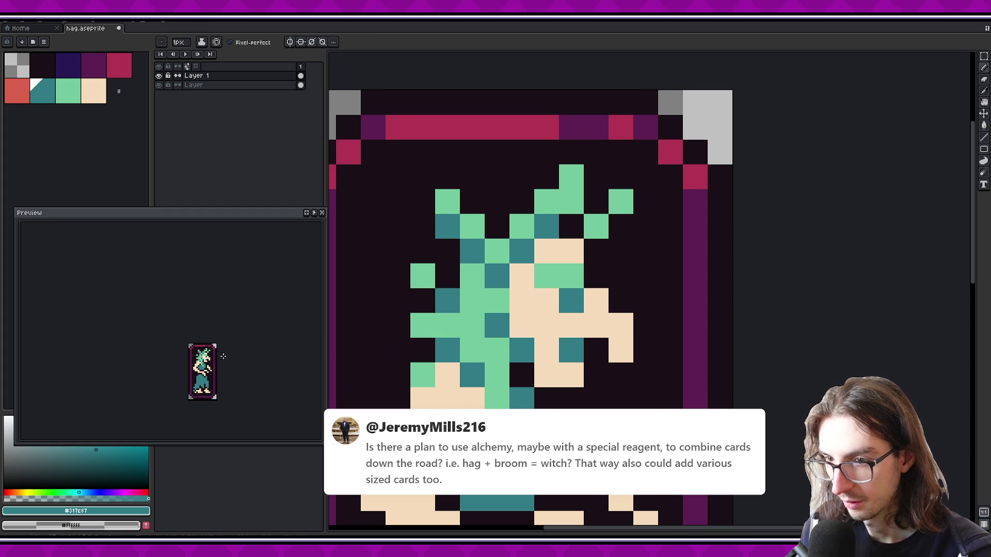
pyautogui.hotkey('ctrl', 's')
pyautogui.scroll(-2, 549, 309)
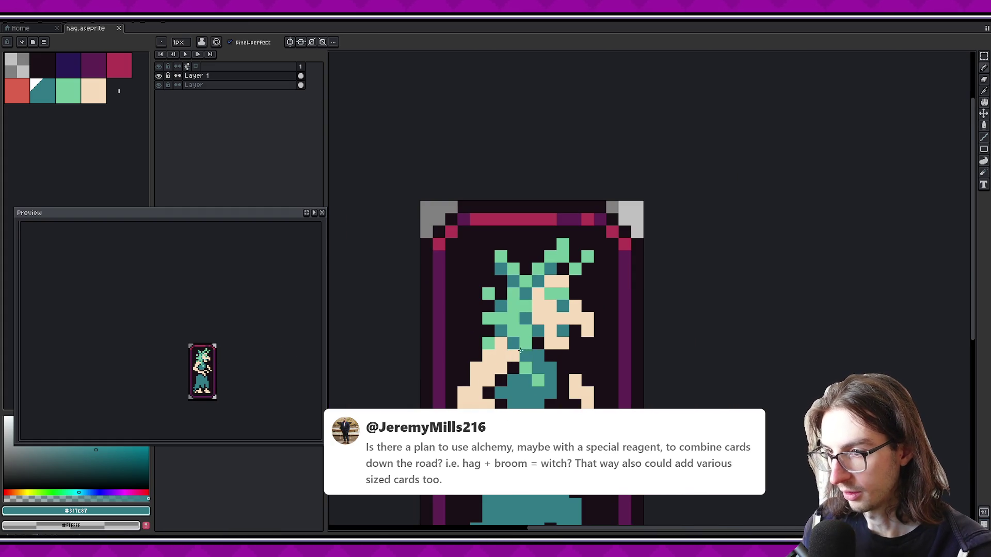
pyautogui.scroll(2, 630, 315)
pyautogui.scroll(-1, 230, 349)
# Bucket-fill the teal waist and skirt with salmon red
pyautogui.scroll(1, 231, 350)
pyautogui.scroll(-3, 516, 301)
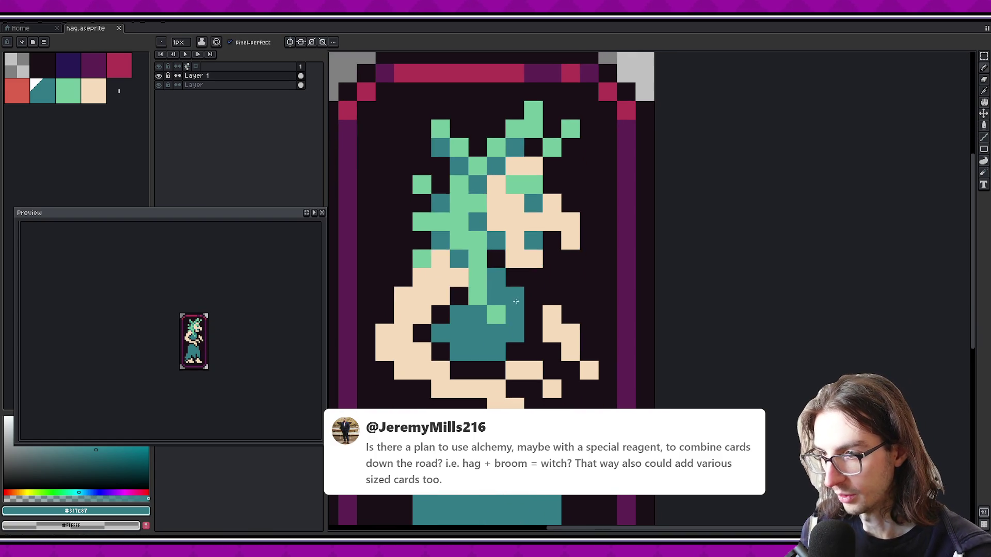
pyautogui.press('w')
pyautogui.click(496, 316)
pyautogui.scroll(-1, 496, 316)
pyautogui.click(17, 92)
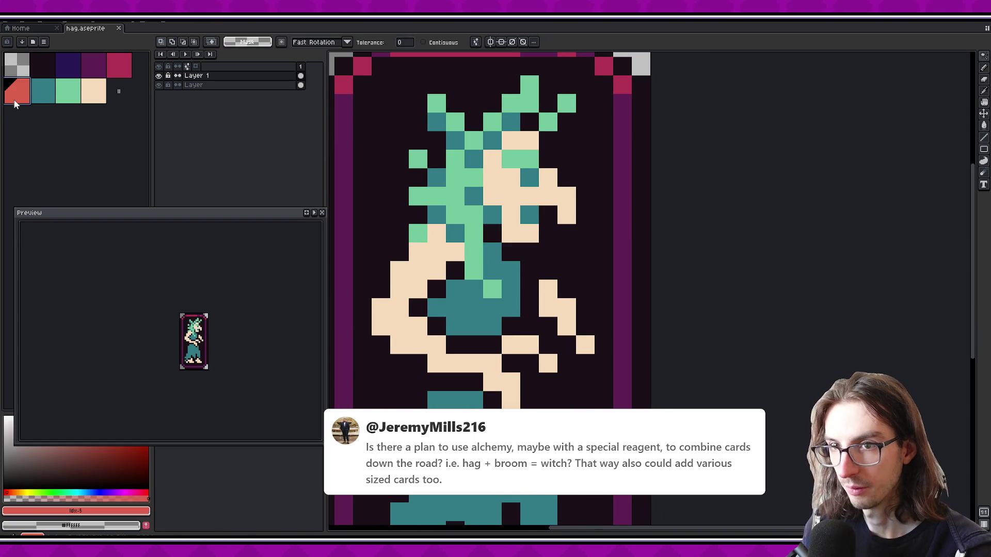
pyautogui.press('g')
pyautogui.click(467, 313)
pyautogui.click(466, 313)
pyautogui.scroll(-2, 470, 336)
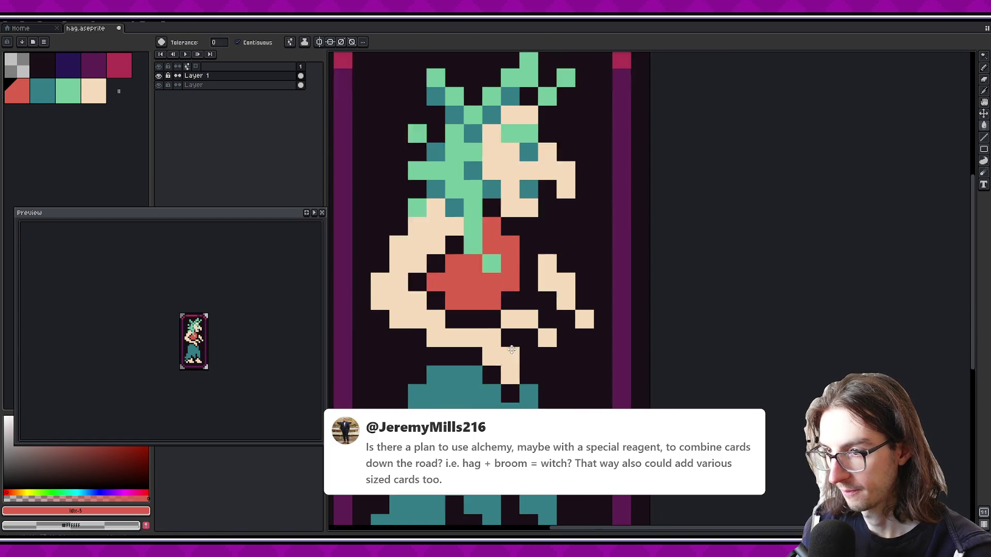
pyautogui.click(475, 387)
# Save the sprite with its new red dress
pyautogui.moveTo(494, 380); pyautogui.dragTo(506, 326)
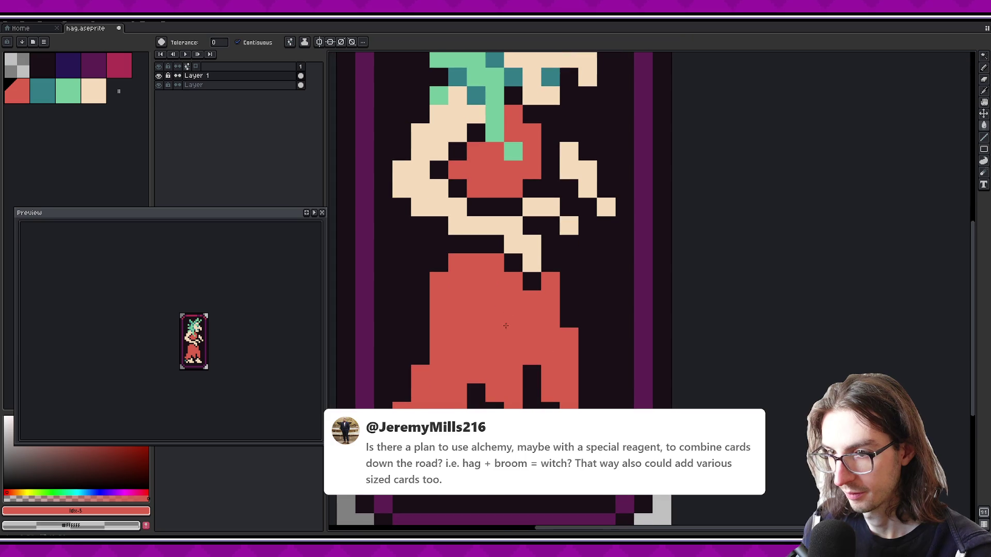
pyautogui.scroll(-2, 470, 346)
pyautogui.hotkey('ctrl', 's')
pyautogui.scroll(1, 482, 272)
pyautogui.scroll(2, 511, 273)
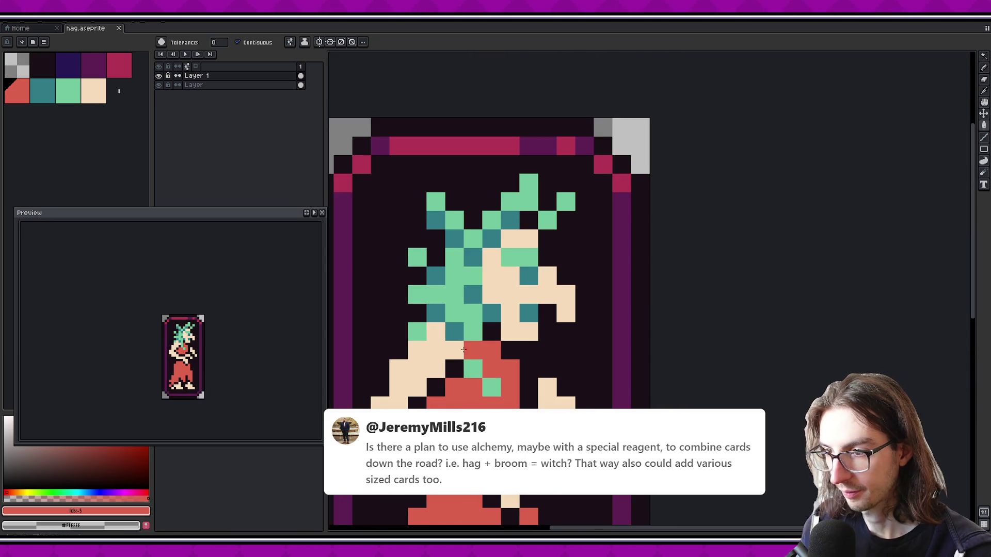
# Pencil four red pixels along the figure's lower-left beige edge, then choose dark crimson
pyautogui.keyDown('alt'); pyautogui.click(531, 269); pyautogui.keyUp('alt')
pyautogui.moveTo(531, 269)
pyautogui.mouseDown()
pyautogui.moveTo(533, 245)
pyautogui.moveTo(566, 219)
pyautogui.mouseUp()
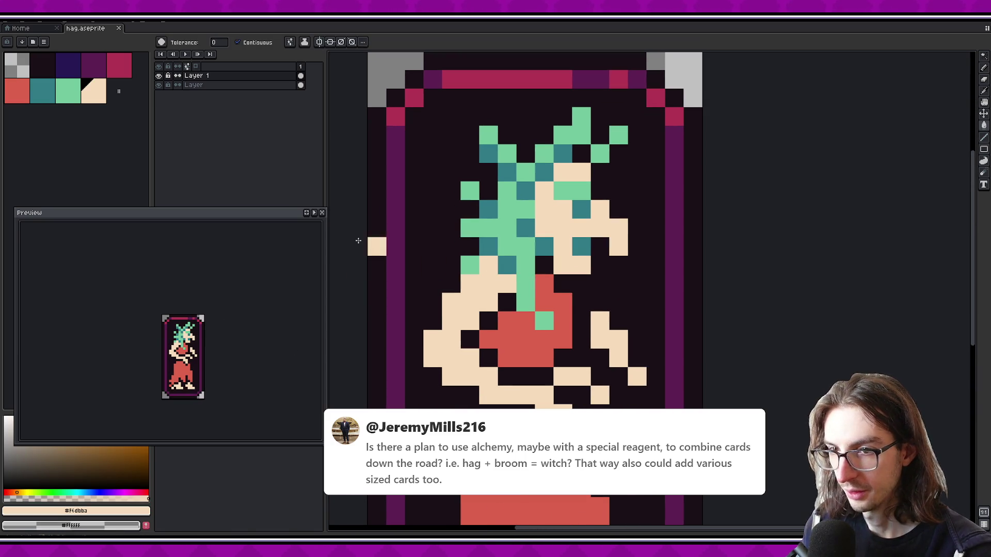
pyautogui.click(17, 91)
pyautogui.press('b')
pyautogui.click(433, 339)
pyautogui.click(450, 303)
pyautogui.click(451, 376)
pyautogui.click(484, 402)
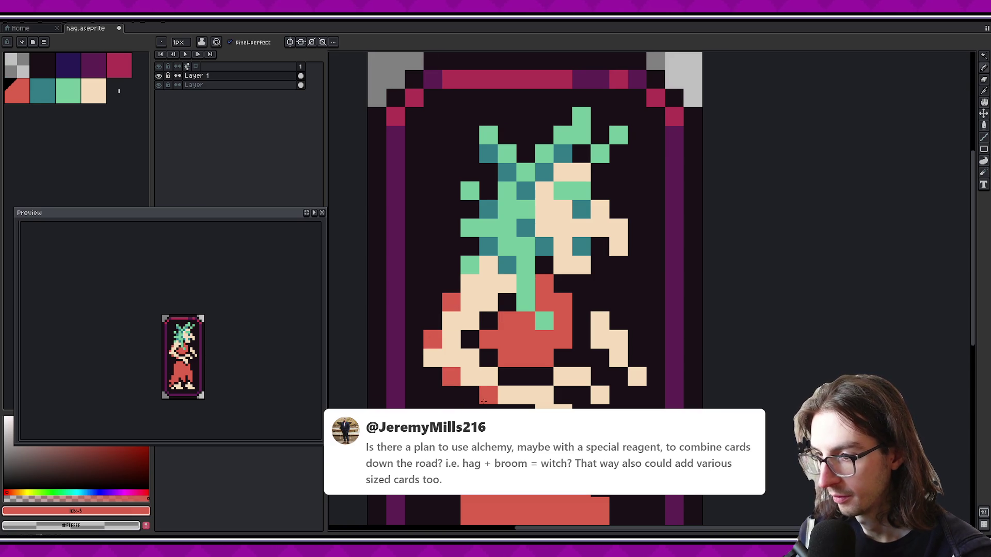
pyautogui.moveTo(517, 384); pyautogui.dragTo(480, 371)
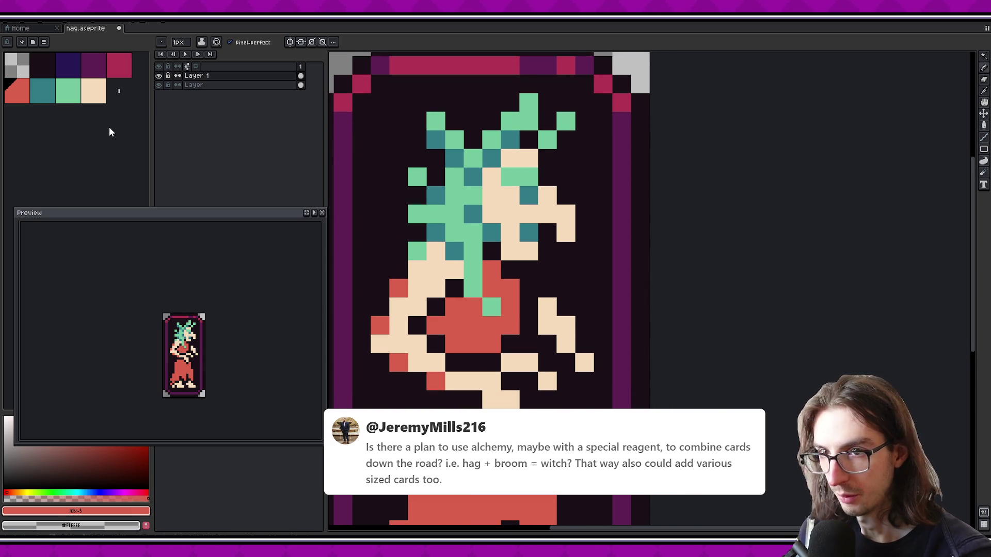
pyautogui.click(125, 61)
pyautogui.scroll(1, 511, 309)
# Paint crimson shading pixels across the torso and around the neck
pyautogui.moveTo(435, 306); pyautogui.dragTo(459, 306)
pyautogui.click(410, 330)
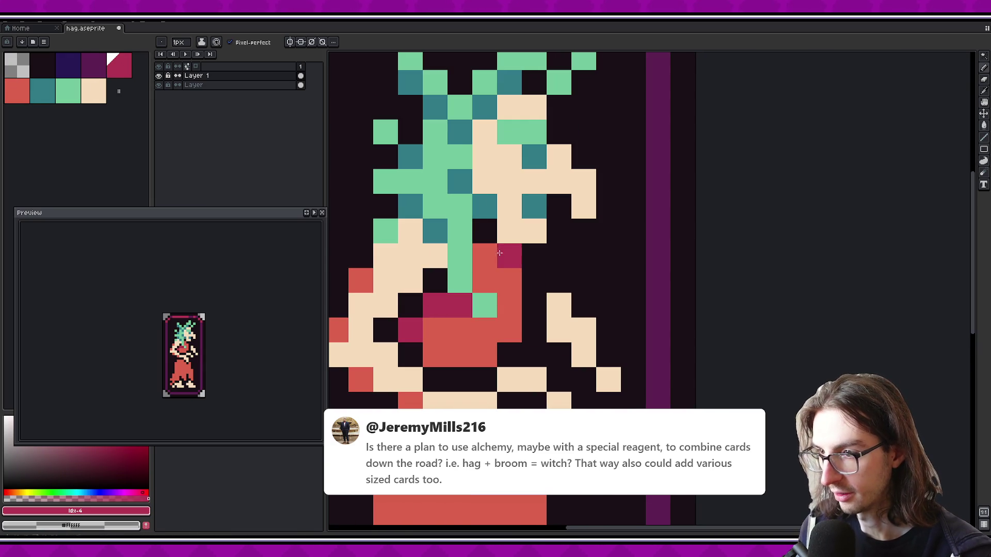
pyautogui.click(485, 255)
pyautogui.click(509, 280)
pyautogui.click(485, 280)
pyautogui.click(509, 305)
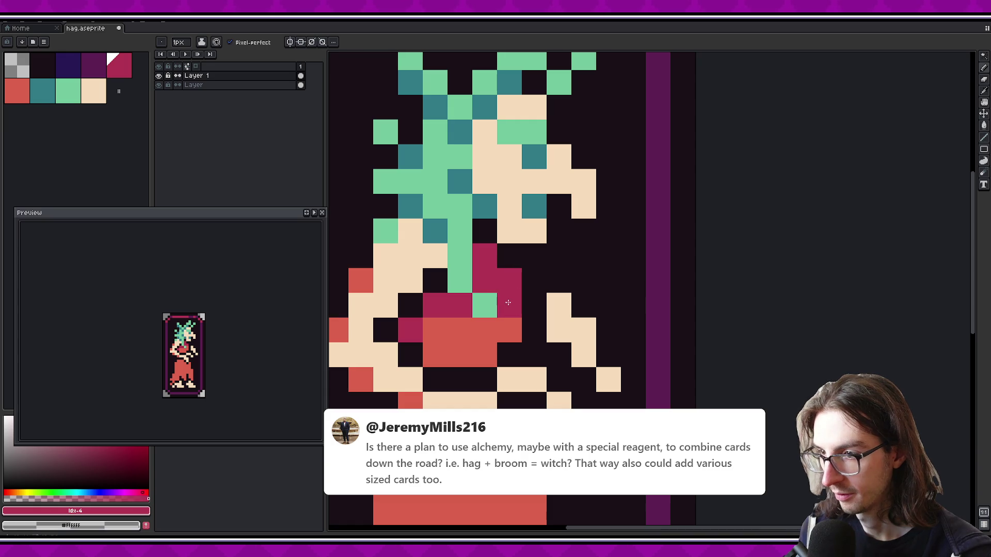
pyautogui.click(459, 330)
pyautogui.click(457, 350)
pyautogui.hotkey('ctrl', 'z')
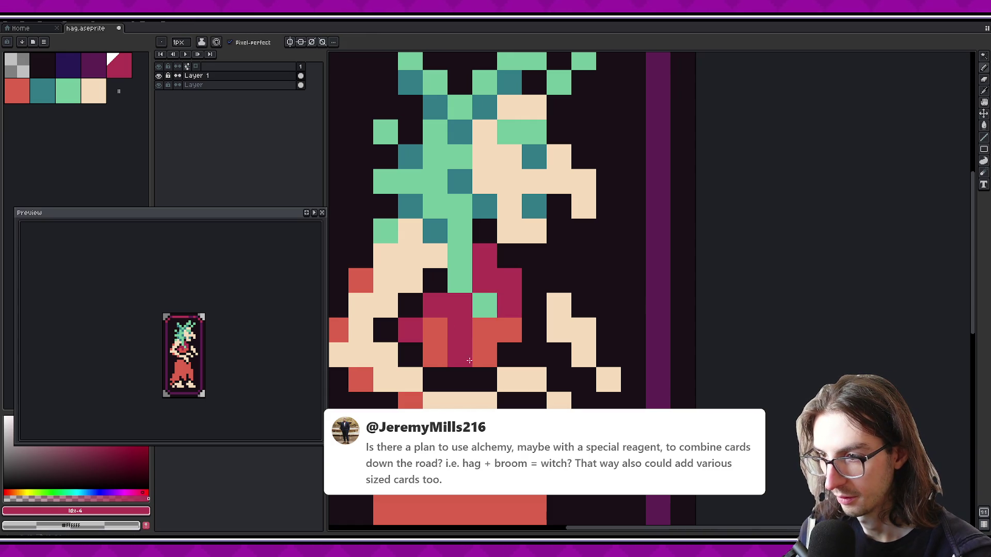
pyautogui.click(477, 359)
# Draw a crimson shadow down the skirt's left edge and restore one pixel to red
pyautogui.scroll(-1, 219, 346)
pyautogui.scroll(-1, 214, 346)
pyautogui.scroll(2, 272, 354)
pyautogui.scroll(-1, 458, 338)
pyautogui.hotkey('ctrl', 'z')
pyautogui.moveTo(457, 310)
pyautogui.mouseDown()
pyautogui.moveTo(440, 402)
pyautogui.moveTo(473, 386)
pyautogui.mouseUp()
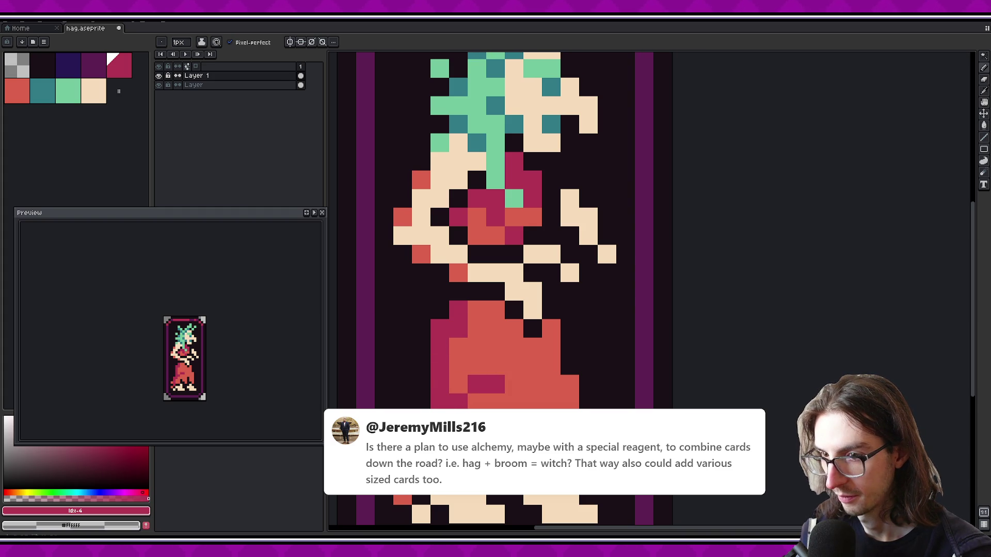
pyautogui.keyDown('alt'); pyautogui.click(514, 384); pyautogui.keyUp('alt')
pyautogui.click(496, 385)
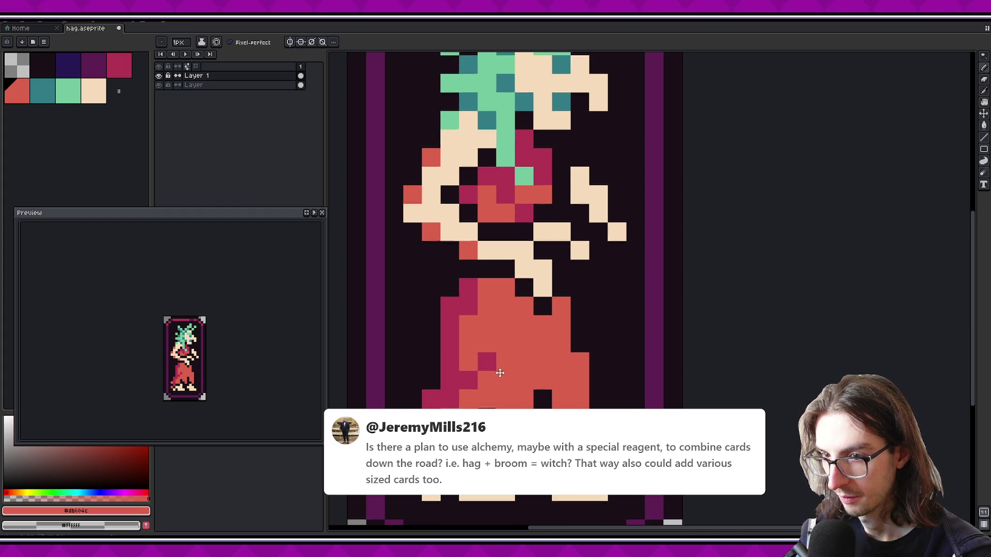
pyautogui.moveTo(483, 414); pyautogui.dragTo(497, 384)
pyautogui.keyDown('alt'); pyautogui.click(490, 355); pyautogui.keyUp('alt')
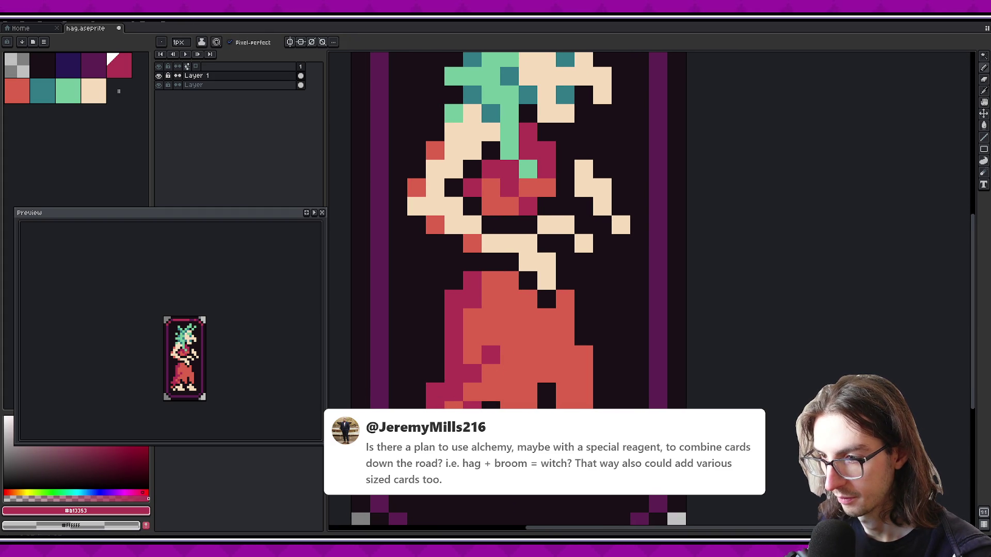
pyautogui.moveTo(496, 386); pyautogui.dragTo(457, 384)
pyautogui.click(513, 376)
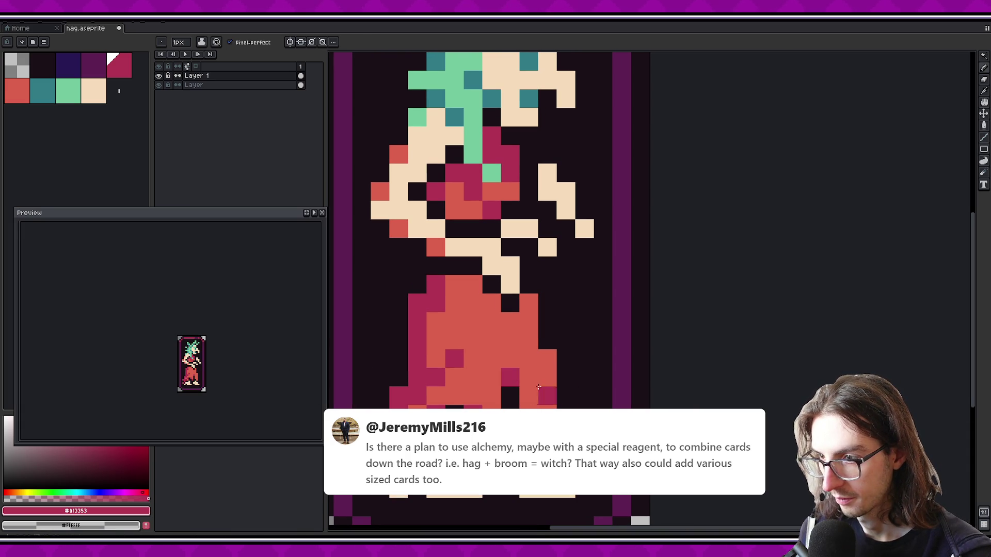
# Add more crimson shading pixels to the skirt
pyautogui.keyDown('alt'); pyautogui.click(479, 393); pyautogui.keyUp('alt')
pyautogui.press('9')
pyautogui.scroll(-1, 541, 348)
pyautogui.click(542, 348)
pyautogui.click(528, 288)
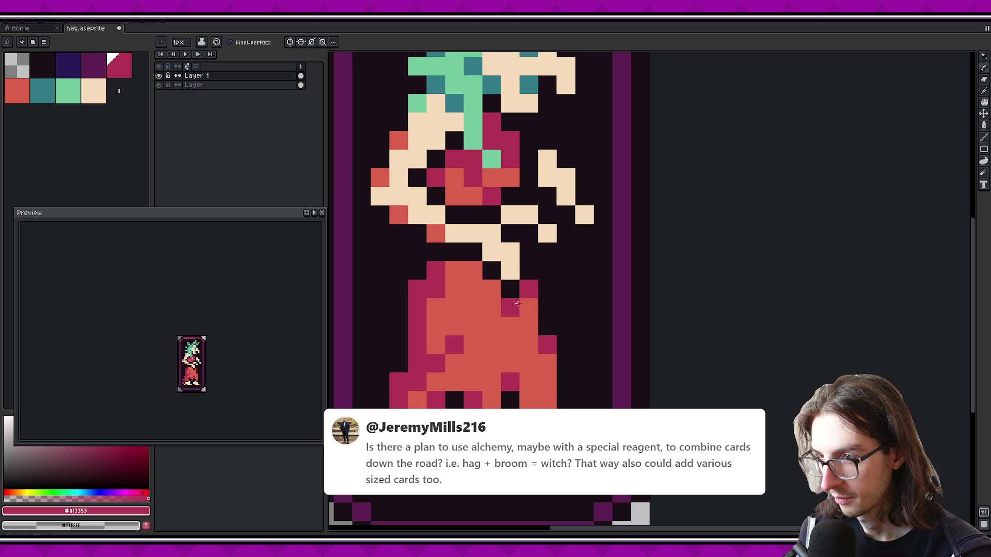
pyautogui.press('v')
pyautogui.press('b')
# Shade the upper skirt near the neckline crimson and save the sprite
pyautogui.click(473, 270)
pyautogui.click(491, 287)
pyautogui.click(454, 270)
pyautogui.click(492, 307)
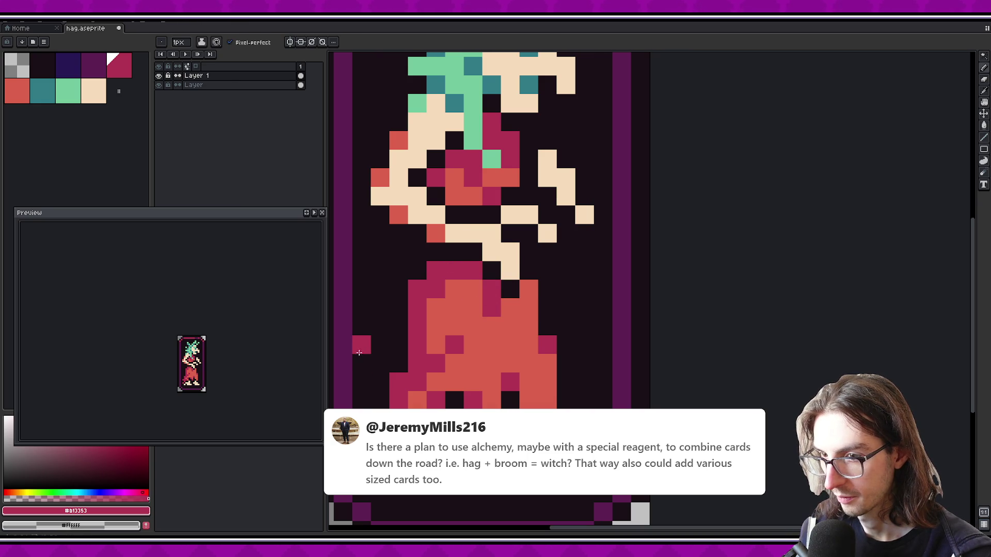
pyautogui.click(437, 312)
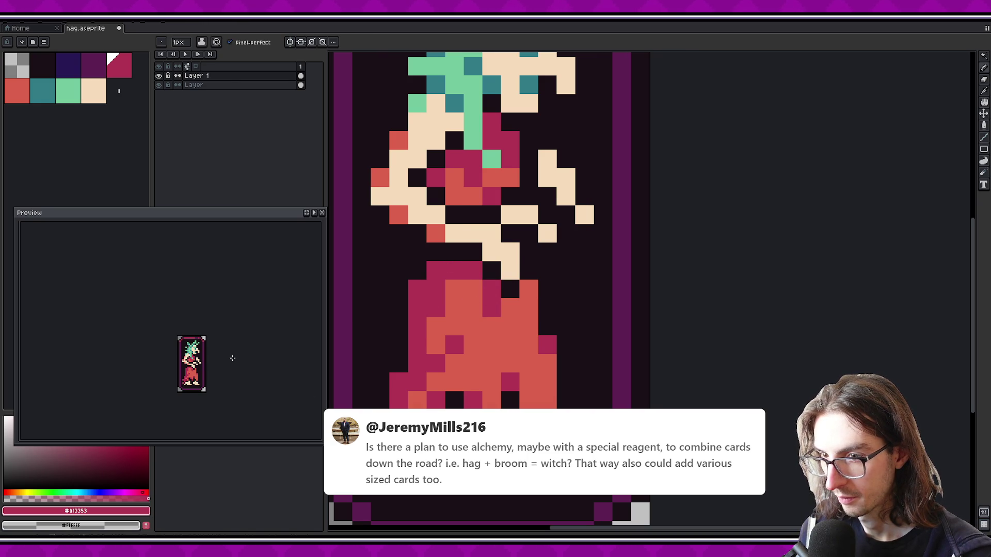
pyautogui.click(472, 288)
pyautogui.hotkey('ctrl', 's')
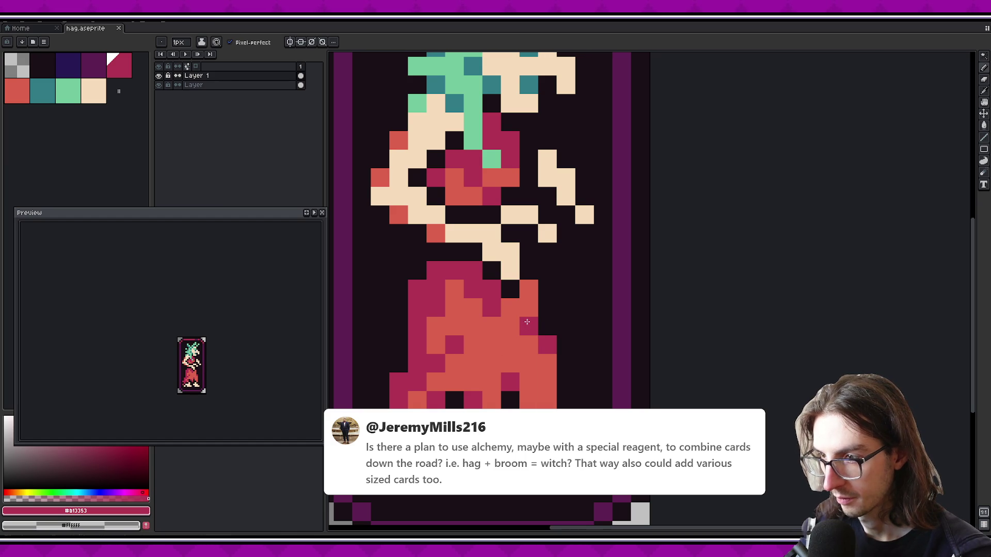
# Add a crimson skirt pixel and try near-black shading, undoing it
pyautogui.click(528, 287)
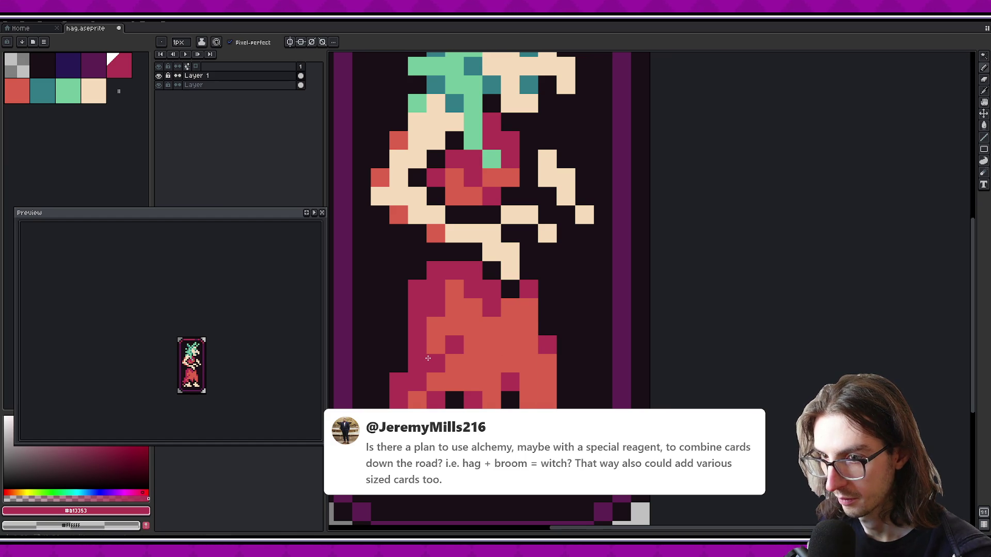
pyautogui.scroll(-1, 516, 372)
pyautogui.rightClick(532, 381)
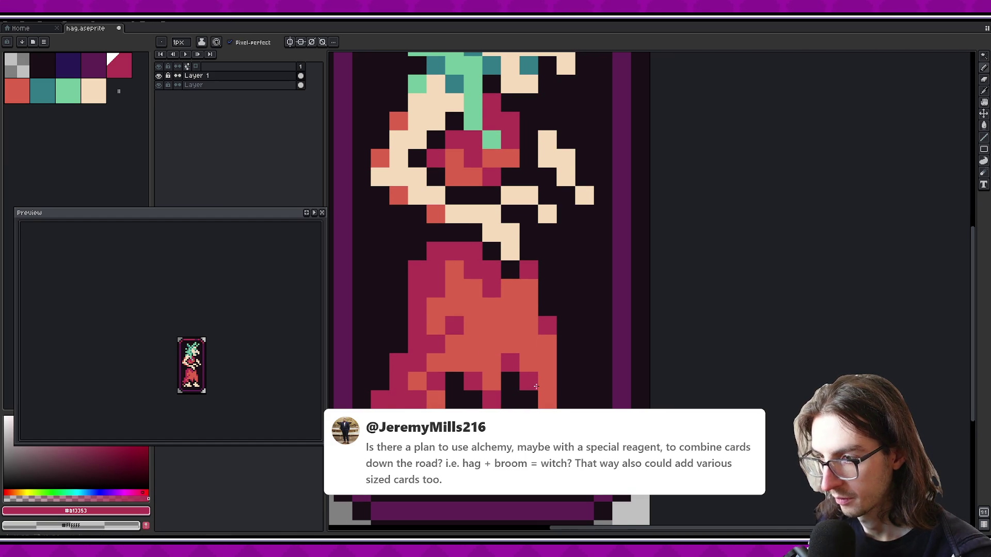
pyautogui.hotkey('ctrl', 'z')
pyautogui.scroll(1, 191, 366)
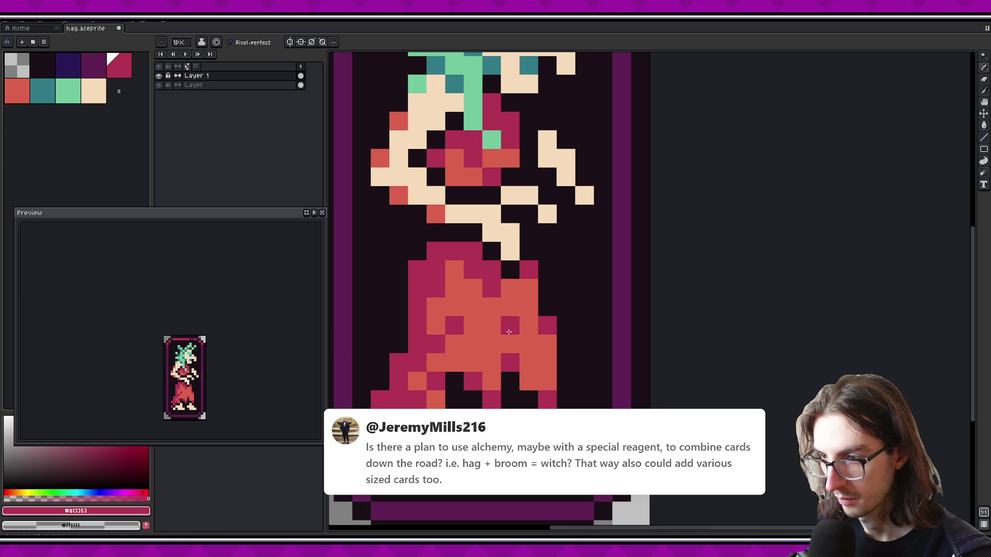
pyautogui.keyDown('alt'); pyautogui.click(508, 380); pyautogui.keyUp('alt')
pyautogui.click(522, 313)
pyautogui.hotkey('ctrl', 'z')
# Paint crimson folds across the orange skirt
pyautogui.keyDown('alt'); pyautogui.click(472, 380); pyautogui.keyUp('alt')
pyautogui.click(481, 336)
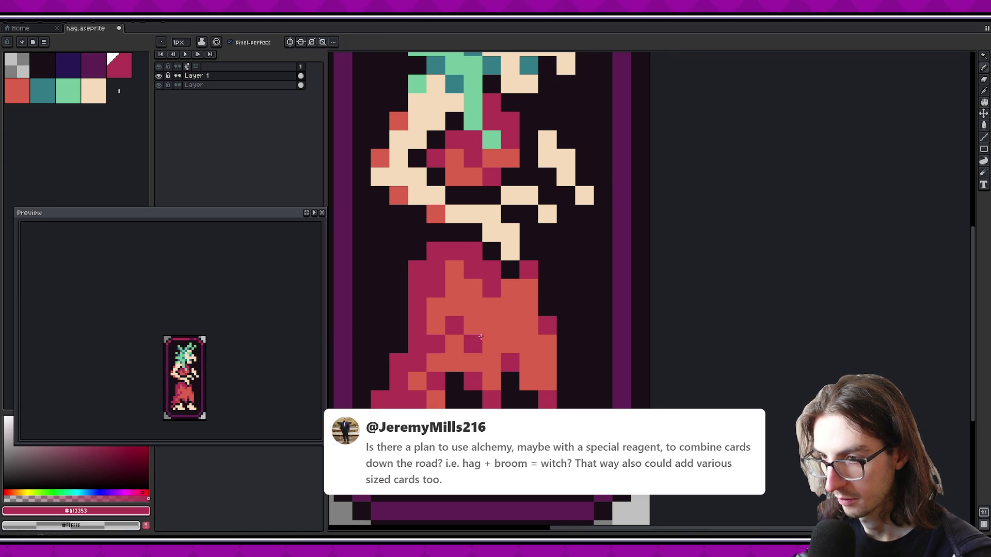
pyautogui.scroll(-4, 480, 336)
pyautogui.scroll(3, 446, 346)
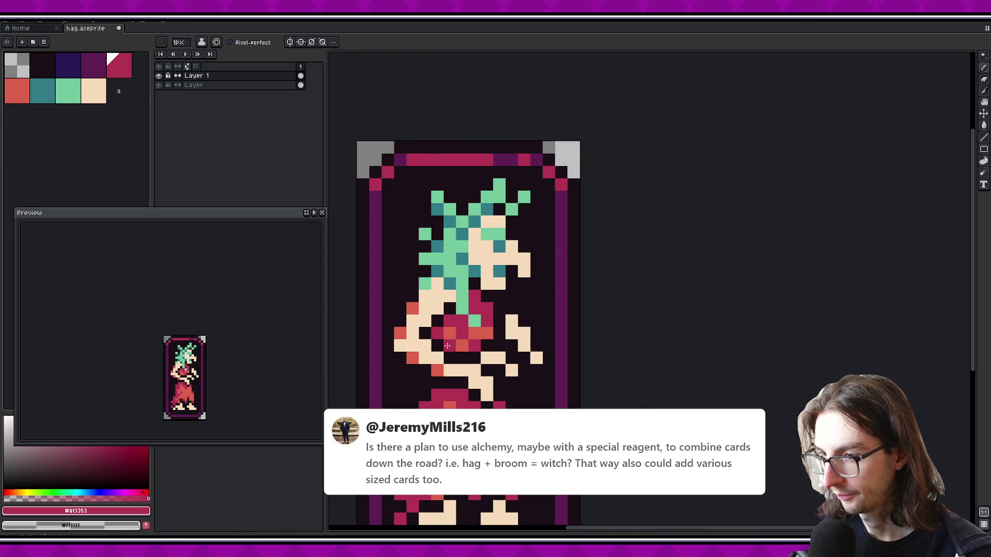
pyautogui.moveTo(448, 345); pyautogui.dragTo(457, 333)
pyautogui.keyDown('alt'); pyautogui.click(487, 332); pyautogui.keyUp('alt')
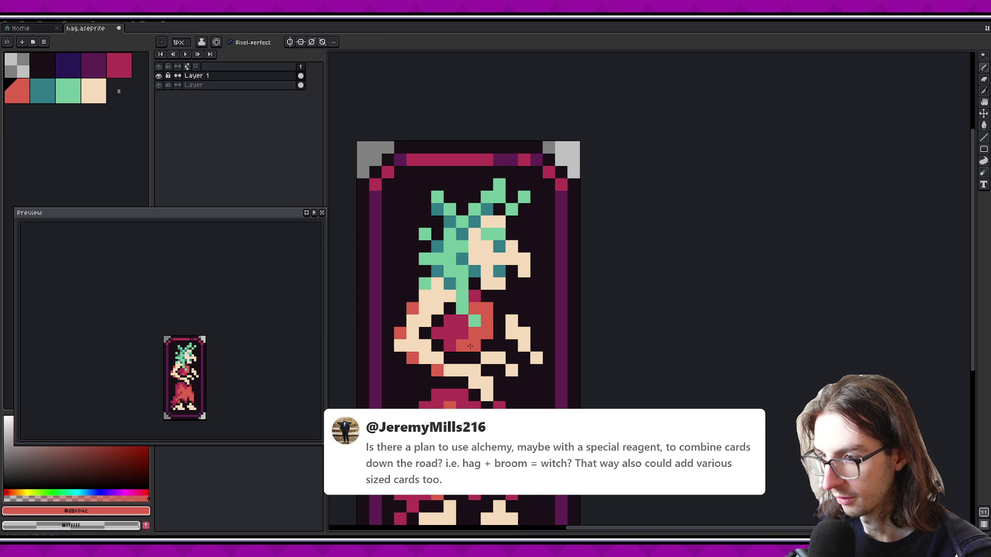
# Recentre the preview and paint a dark purple shading line on the bodice
pyautogui.scroll(-1, 202, 356)
pyautogui.scroll(-1, 202, 357)
pyautogui.scroll(1, 201, 357)
pyautogui.moveTo(246, 363); pyautogui.dragTo(248, 356)
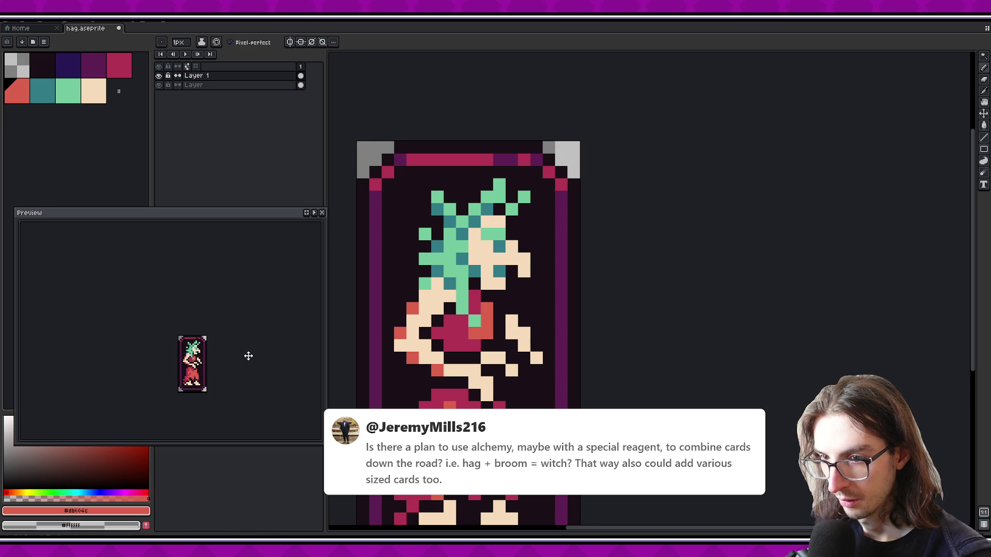
pyautogui.click(93, 65)
pyautogui.scroll(1, 441, 319)
pyautogui.moveTo(454, 312); pyautogui.dragTo(454, 348)
# Repaint two bodice pixels crimson and darken one bodice pixel dark purple
pyautogui.press('alt')
pyautogui.keyDown('alt'); pyautogui.click(466, 329); pyautogui.keyUp('alt')
pyautogui.click(481, 347)
pyautogui.click(456, 330)
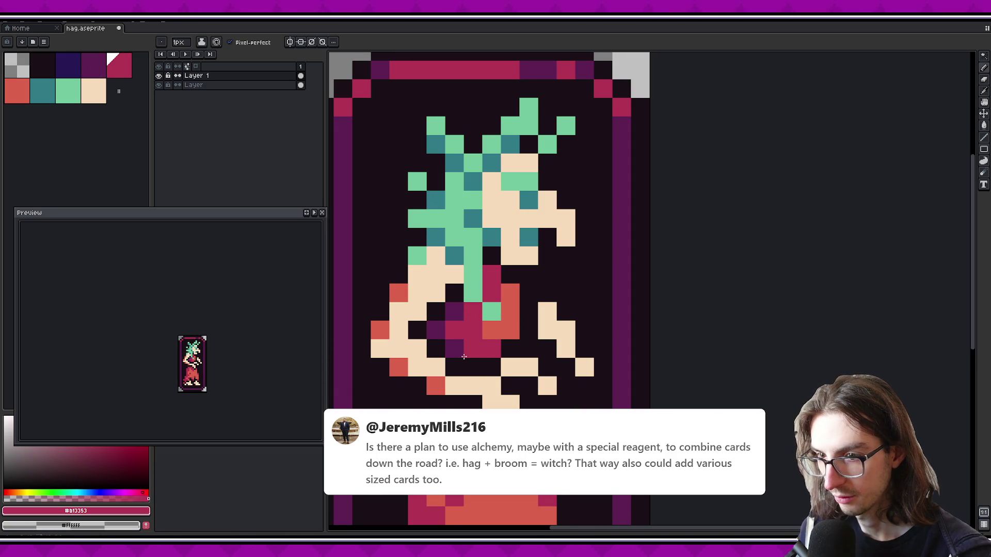
pyautogui.keyDown('alt'); pyautogui.click(454, 348); pyautogui.keyUp('alt')
pyautogui.click(493, 281)
# Add dark purple shadow pixels down the robe's left edge and lower-left hem
pyautogui.scroll(-5, 492, 282)
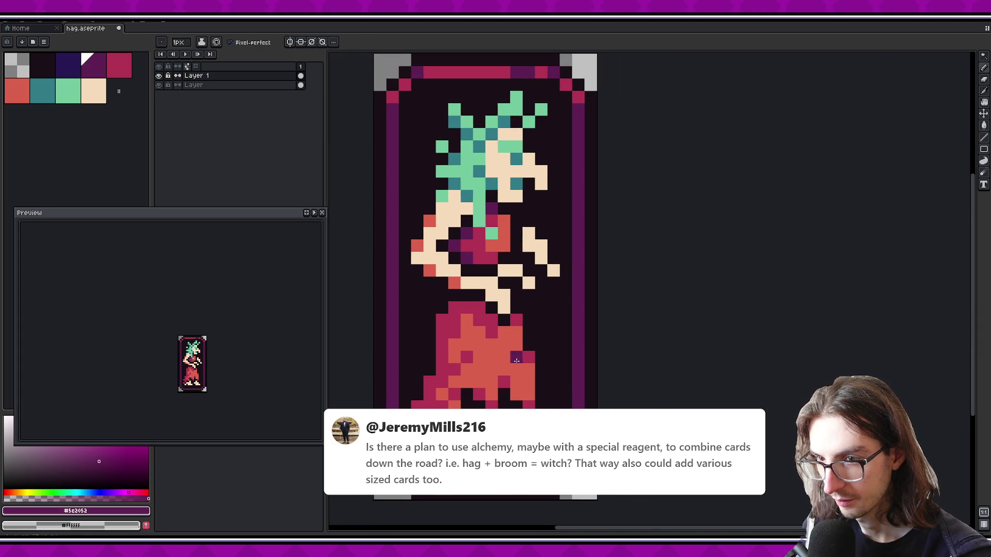
pyautogui.click(438, 298)
pyautogui.click(436, 279)
pyautogui.click(417, 298)
pyautogui.scroll(-1, 418, 309)
pyautogui.click(413, 346)
pyautogui.click(395, 380)
pyautogui.click(415, 399)
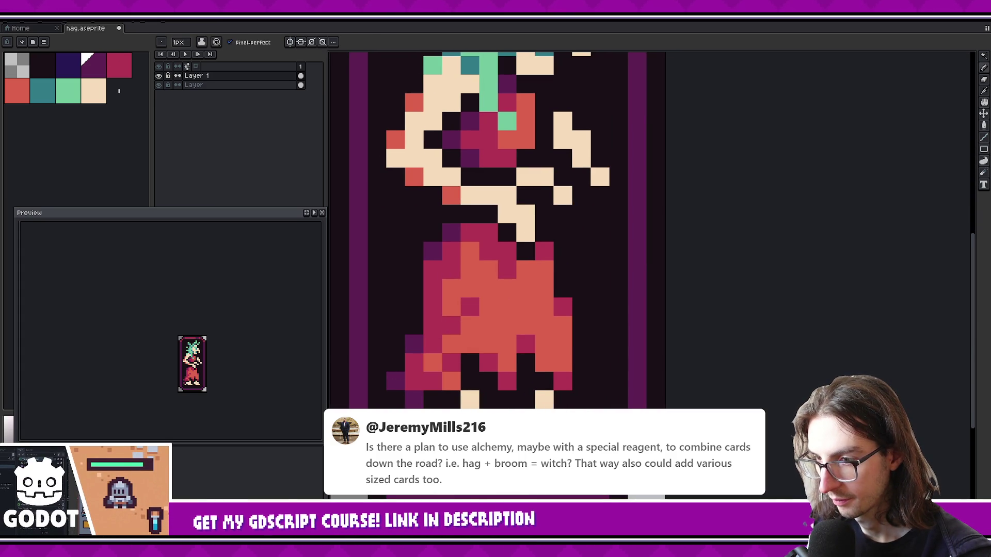
# Try darkening two crimson pixels inside the robe, then undo them
pyautogui.click(433, 321)
pyautogui.click(440, 339)
pyautogui.hotkey('ctrl', 'z')
pyautogui.hotkey('ctrl', 'z')
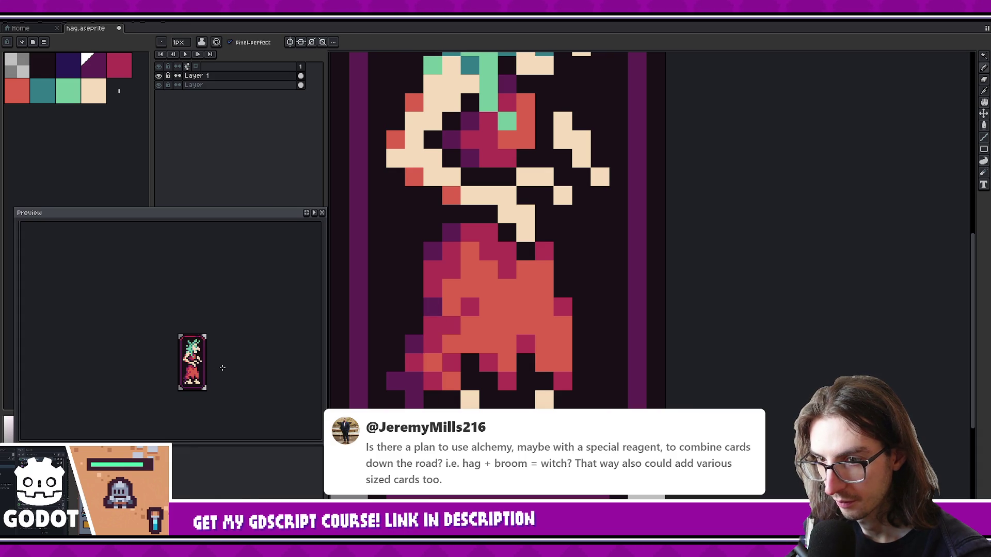
pyautogui.scroll(1, 222, 368)
pyautogui.scroll(-1, 222, 368)
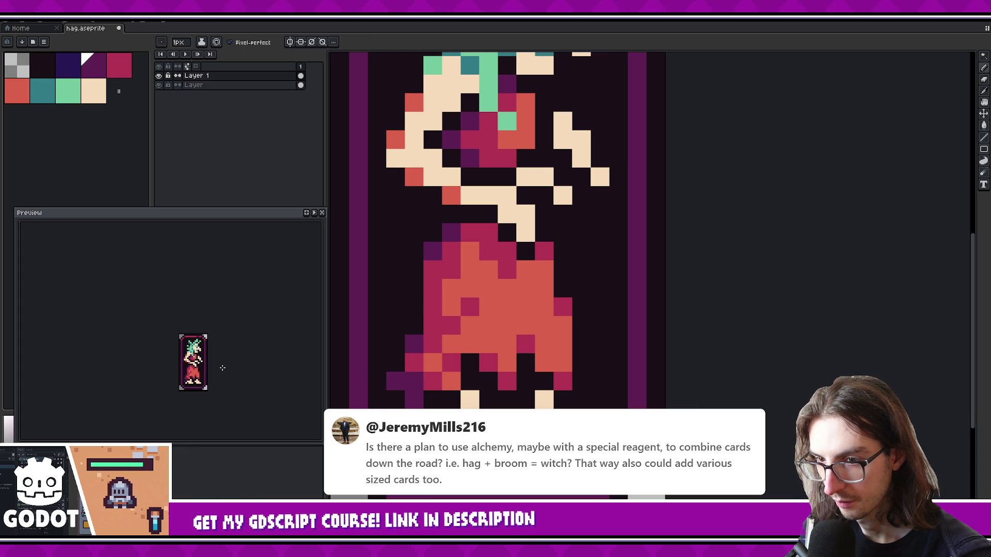
pyautogui.scroll(-5, 517, 358)
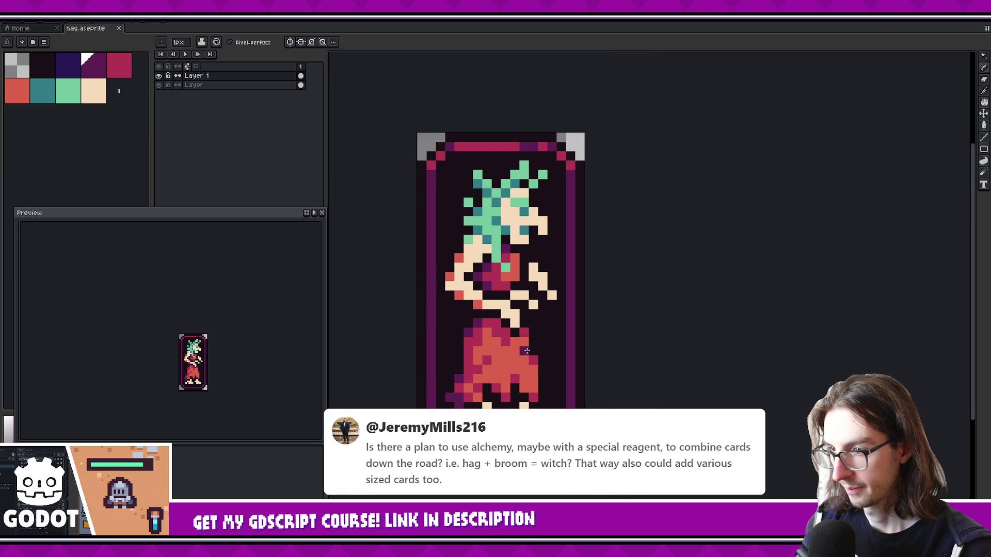
pyautogui.scroll(5, 517, 358)
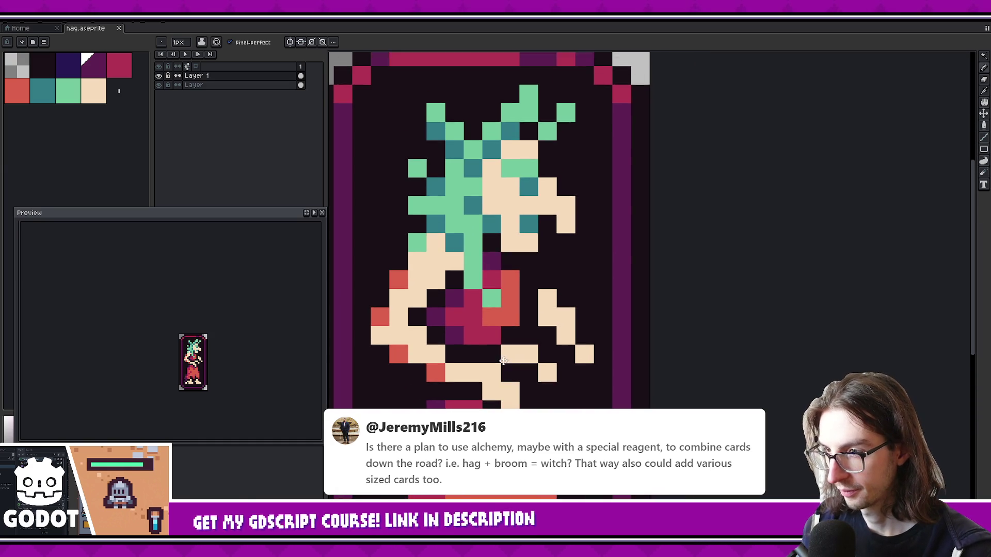
pyautogui.scroll(2, 512, 333)
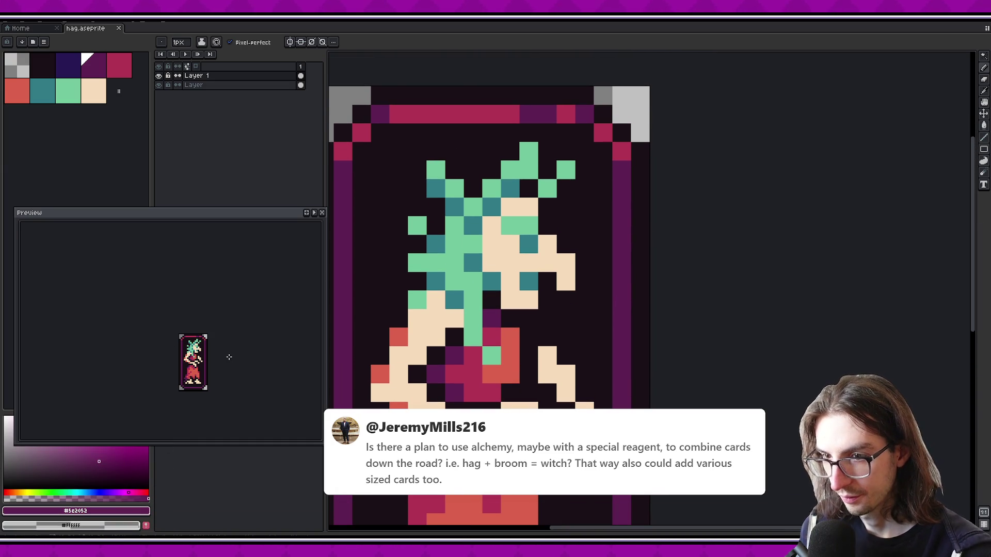
pyautogui.scroll(-2, 574, 342)
pyautogui.press('alt')
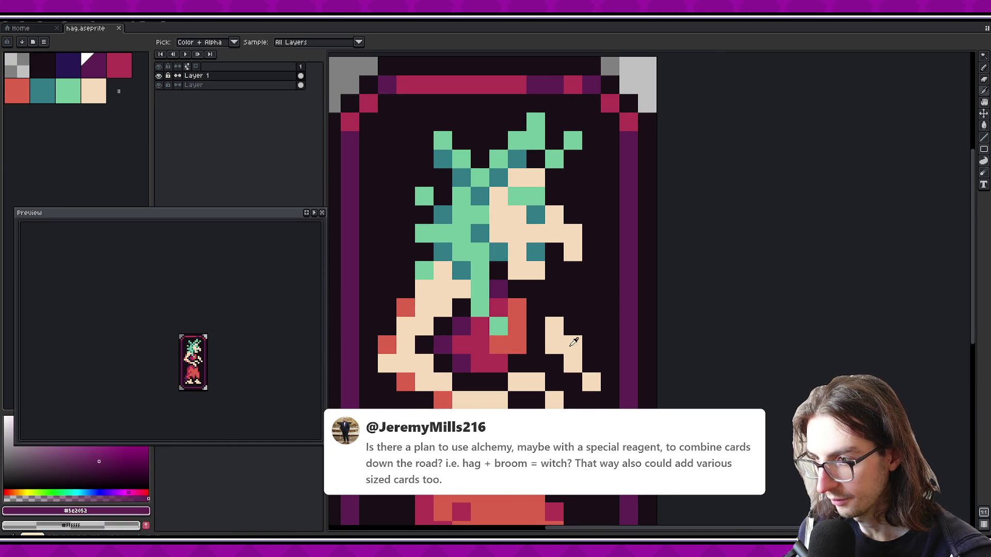
# Paint red pixels on the right hand, then select and clear them
pyautogui.keyDown('alt'); pyautogui.click(406, 309); pyautogui.keyUp('alt')
pyautogui.click(553, 344)
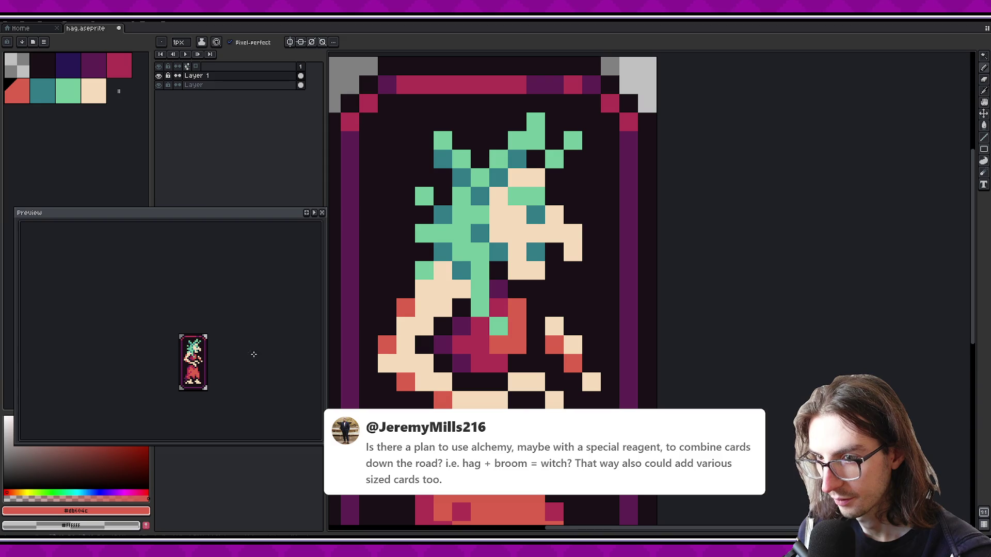
pyautogui.click(591, 382)
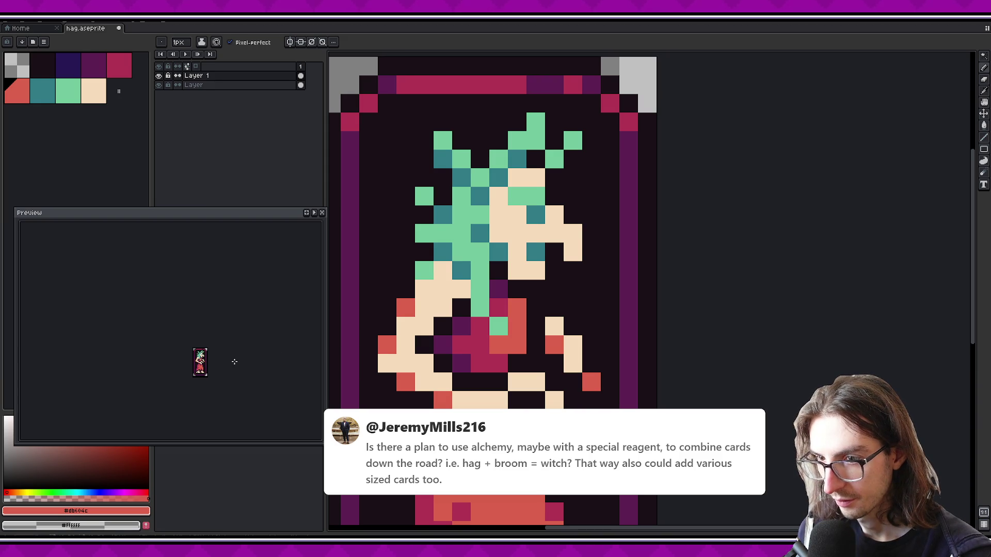
pyautogui.hotkey('ctrl', 'z')
pyautogui.click(573, 362)
pyautogui.hotkey('ctrl', 'z')
pyautogui.click(554, 325)
pyautogui.click(572, 344)
pyautogui.click(591, 344)
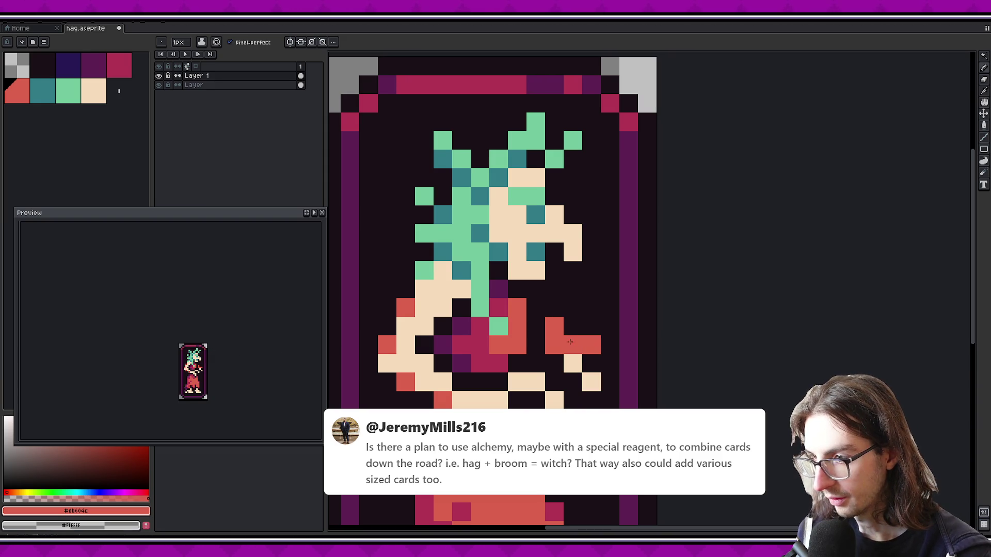
pyautogui.press('m')
pyautogui.moveTo(547, 317); pyautogui.dragTo(598, 372)
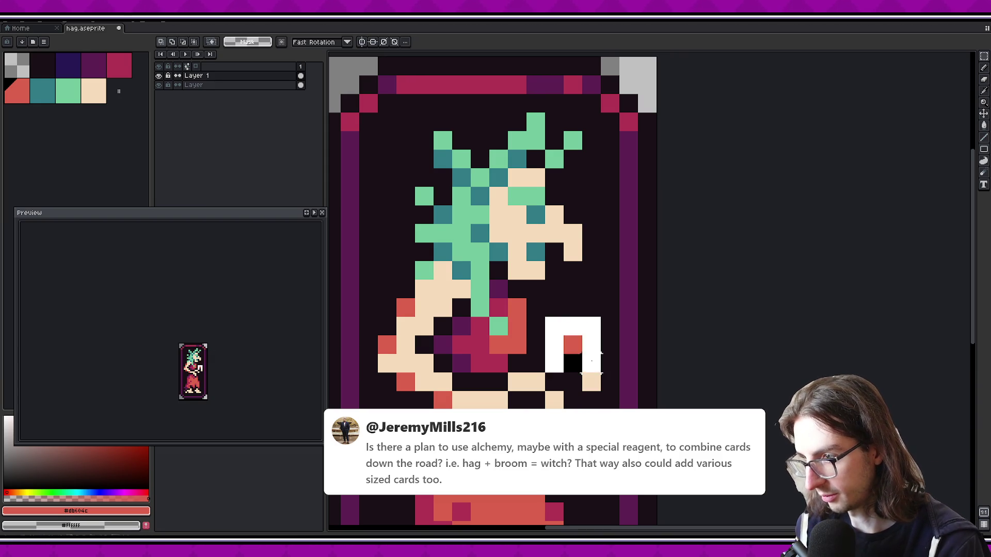
pyautogui.press('Delete')
# Paint cream skin pixels on the right hand, erasing strays
pyautogui.scroll(-2, 488, 336)
pyautogui.press('v')
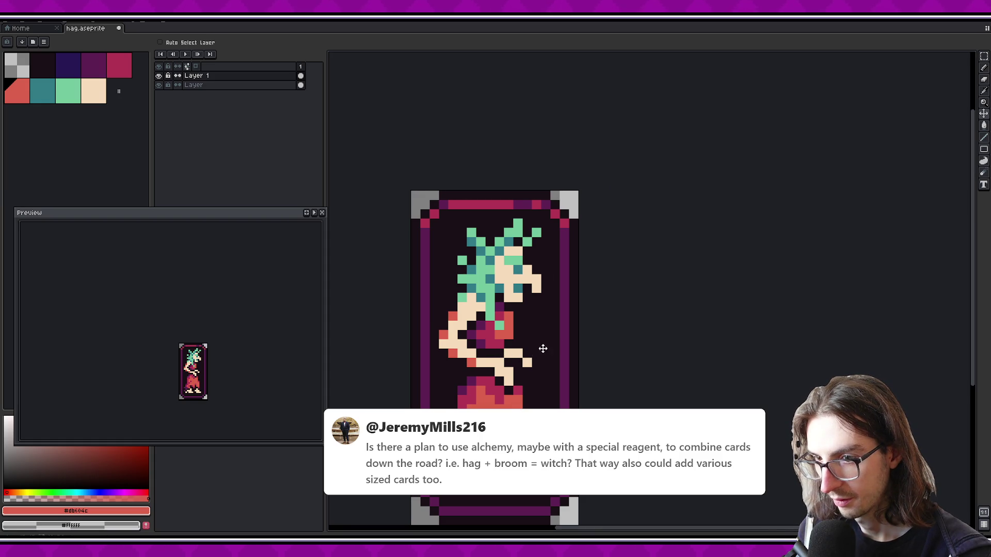
pyautogui.press('b')
pyautogui.keyDown('alt'); pyautogui.click(480, 314); pyautogui.keyUp('alt')
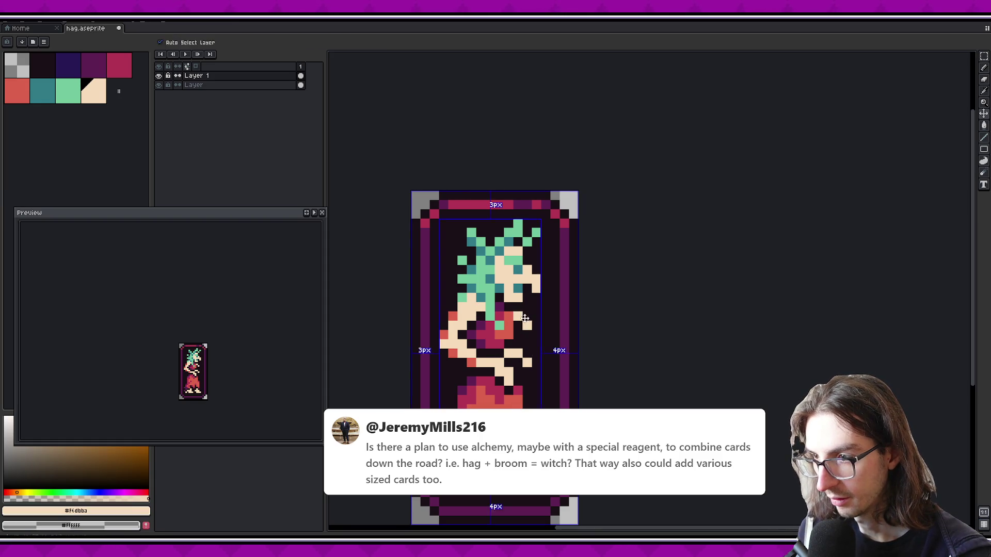
pyautogui.press('ctrl')
pyautogui.moveTo(528, 317); pyautogui.dragTo(526, 326)
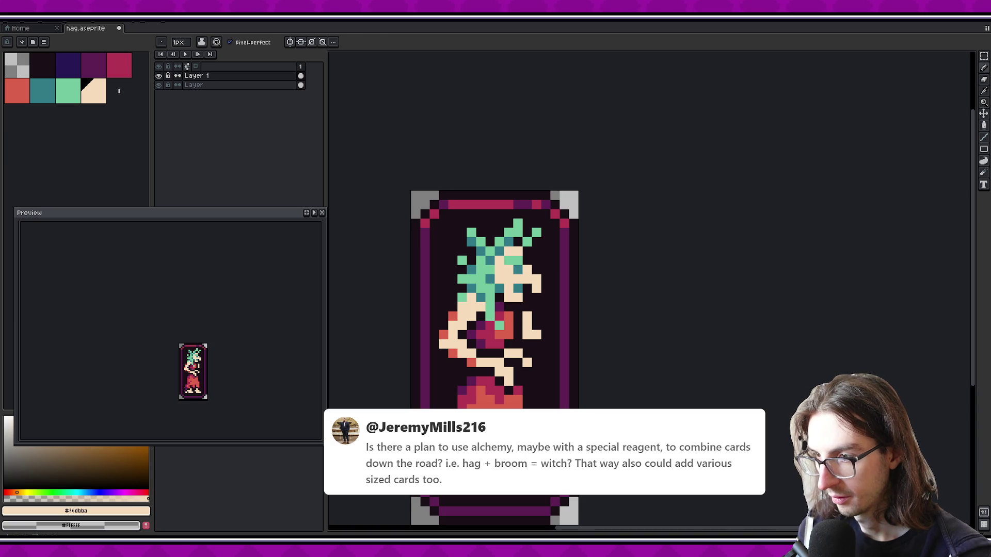
pyautogui.press('e')
pyautogui.click(528, 326)
pyautogui.press('b')
pyautogui.click(529, 326)
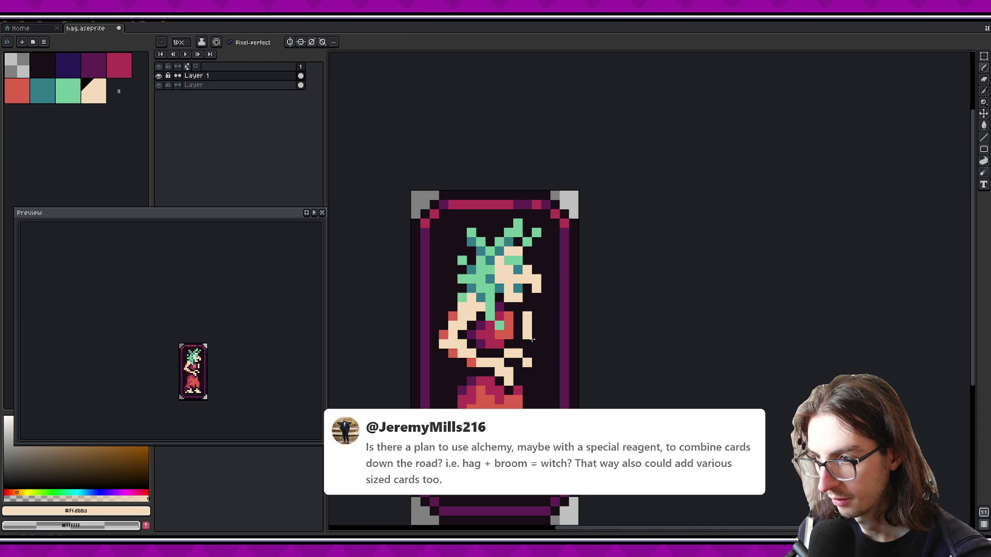
pyautogui.press('e')
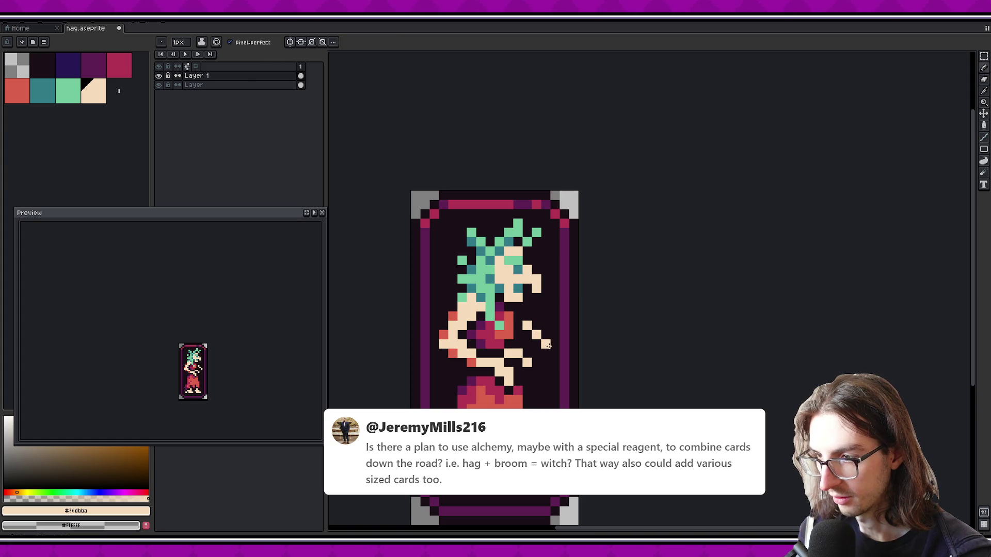
pyautogui.hotkey('ctrl', 'z')
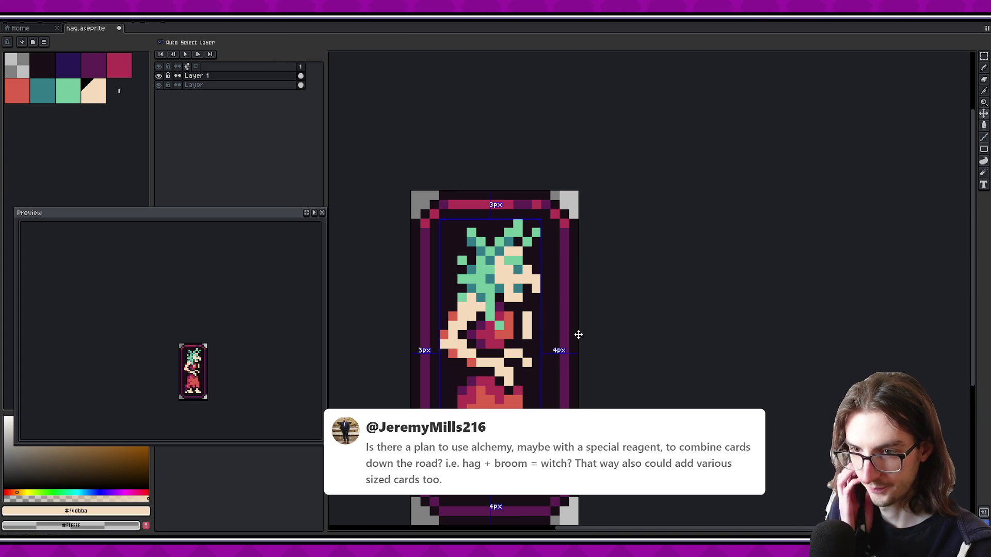
# Nudge the cream pixels, paste a block of hand pixels onto the right arm, and trim it
pyautogui.press('Right')
pyautogui.press('Right')
pyautogui.press('Down')
pyautogui.press('Down')
pyautogui.press('Down')
pyautogui.hotkey('ctrl', 'v')
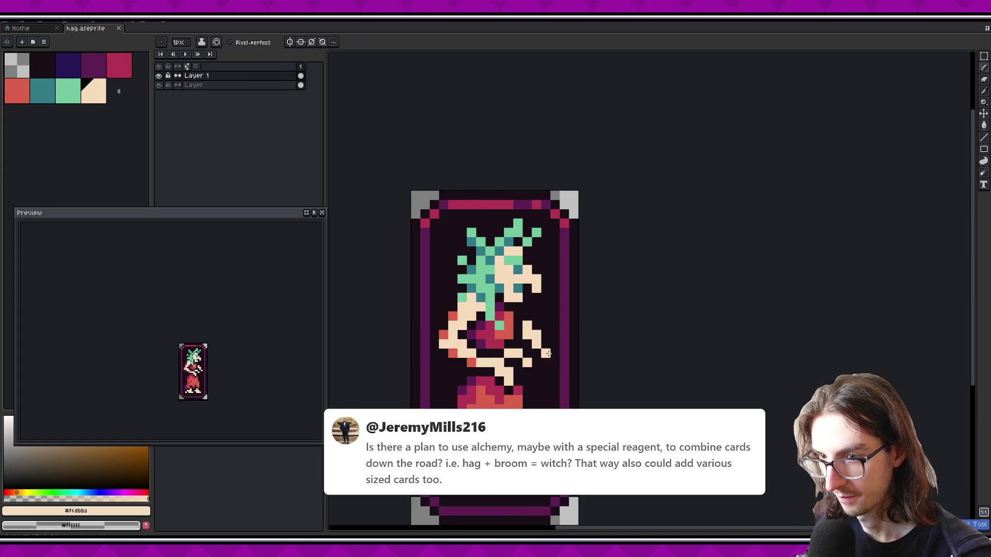
pyautogui.moveTo(546, 345); pyautogui.dragTo(552, 363)
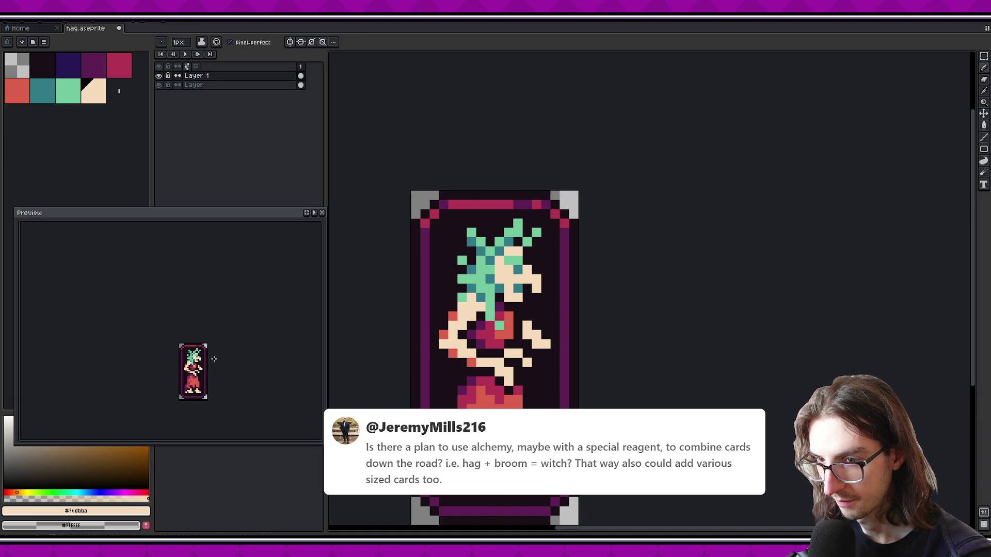
pyautogui.scroll(1, 214, 358)
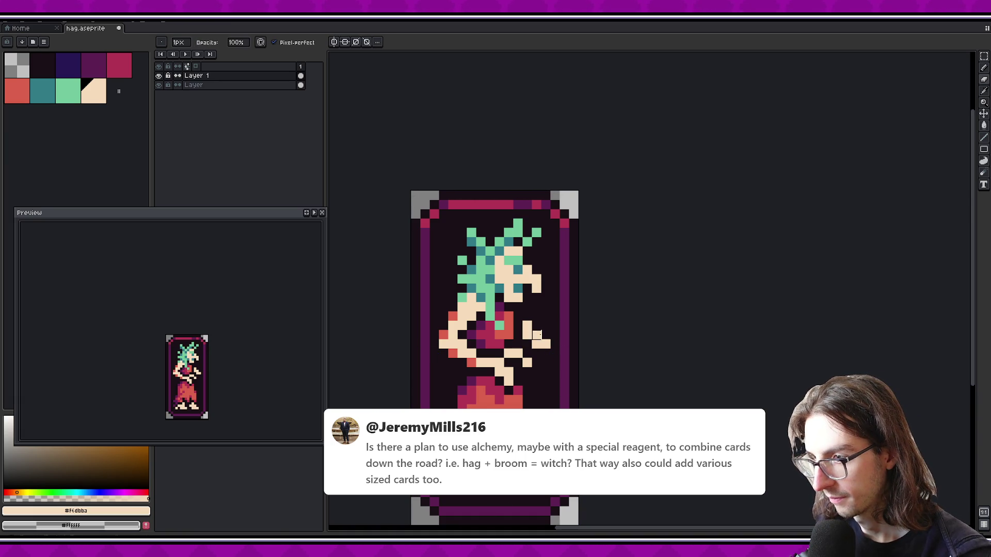
pyautogui.moveTo(542, 331)
pyautogui.mouseDown()
pyautogui.moveTo(528, 340)
pyautogui.moveTo(536, 345)
pyautogui.moveTo(493, 312)
pyautogui.mouseUp()
pyautogui.scroll(-1, 216, 360)
pyautogui.scroll(1, 194, 370)
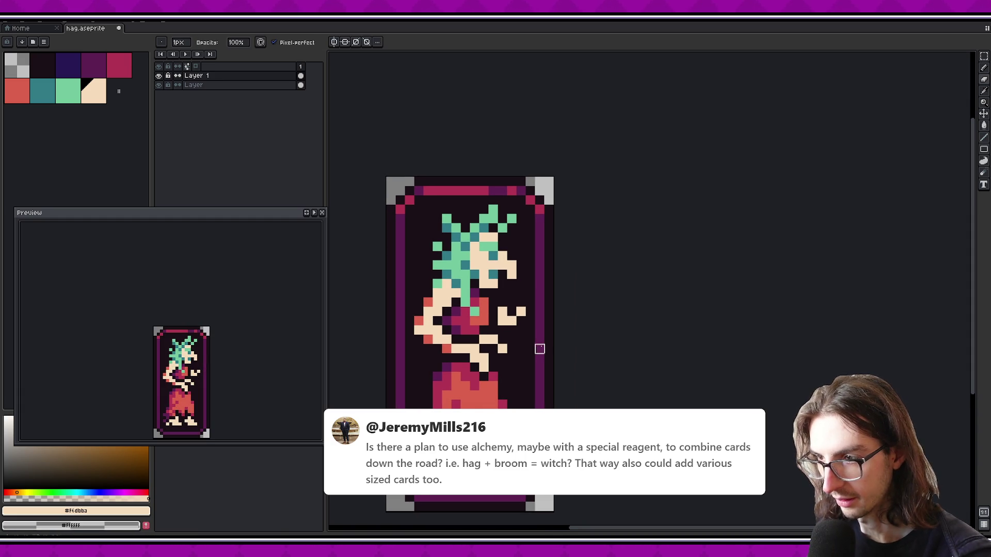
# Recentre the hag and add two red pixels to her hand
pyautogui.press('m')
pyautogui.scroll(-2, 236, 342)
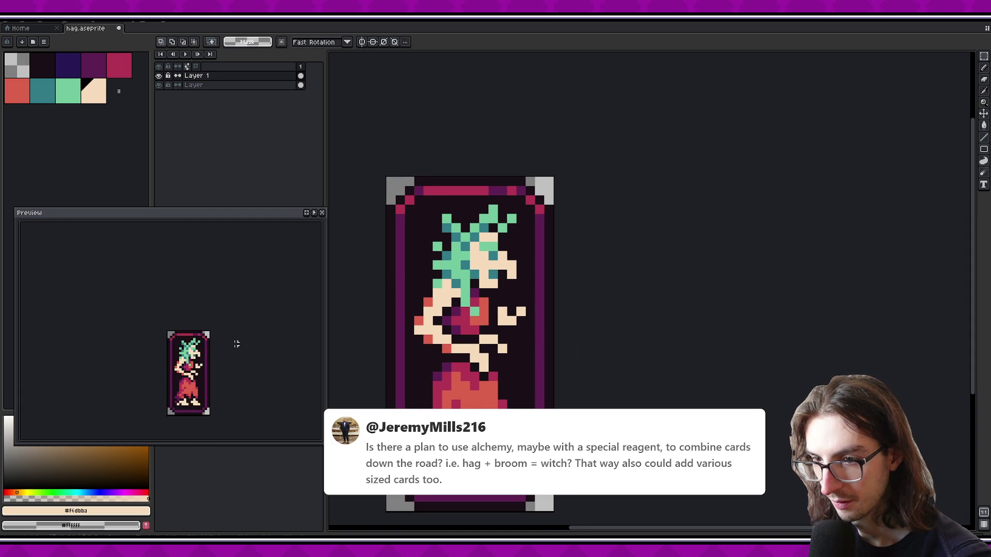
pyautogui.moveTo(528, 303); pyautogui.dragTo(482, 289)
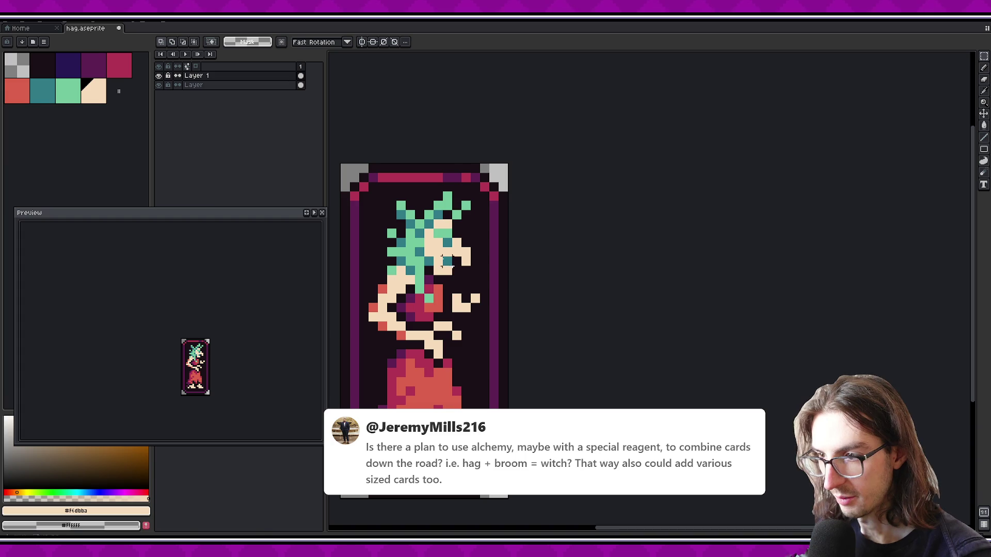
pyautogui.click(18, 92)
pyautogui.press('b')
pyautogui.click(457, 308)
pyautogui.click(456, 326)
pyautogui.scroll(1, 217, 358)
pyautogui.scroll(-3, 222, 358)
pyautogui.scroll(2, 212, 356)
pyautogui.scroll(2, 213, 357)
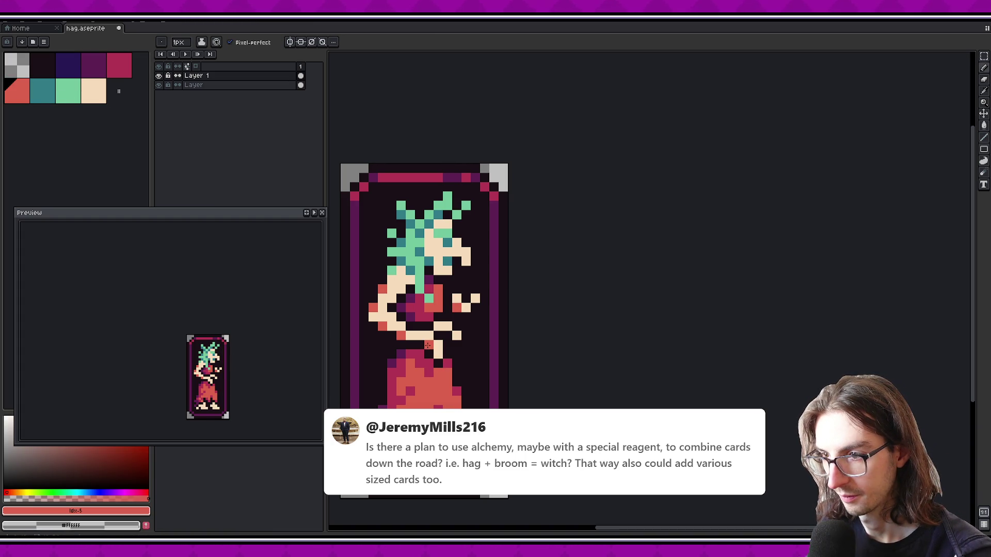
# Sample the red #db604c, paint a pixel at the waist, and save
pyautogui.scroll(-2, 223, 357)
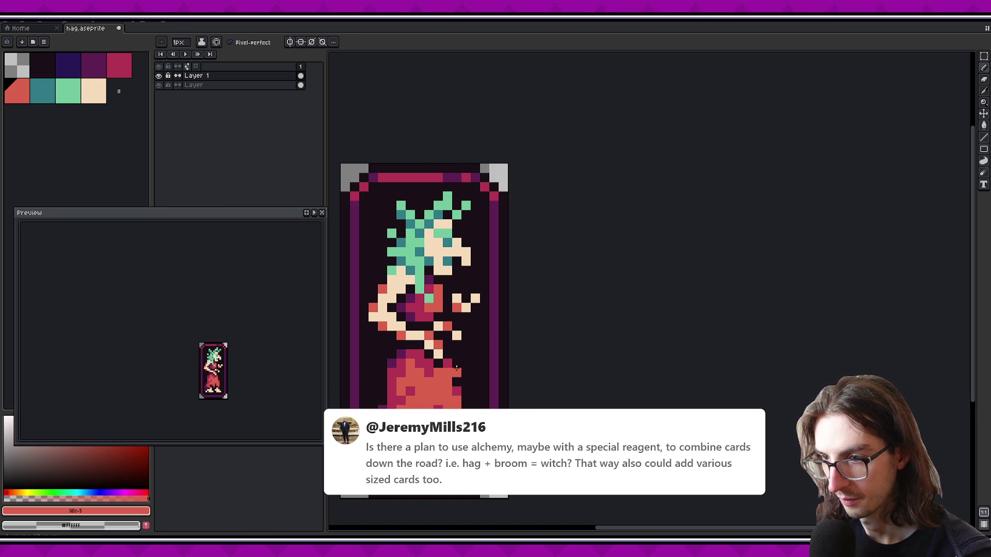
pyautogui.scroll(2, 444, 331)
pyautogui.press('i')
pyautogui.click(443, 330)
pyautogui.press('b')
pyautogui.click(475, 321)
pyautogui.hotkey('ctrl', 's')
# Select the waist area, shift it one pixel left, and commit the move
pyautogui.moveTo(232, 370); pyautogui.dragTo(238, 340)
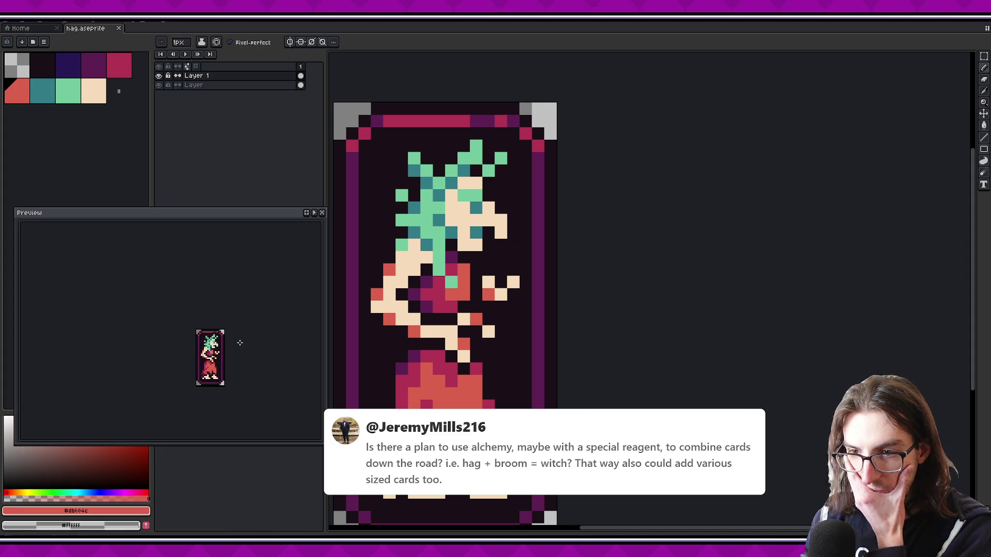
pyautogui.press('m')
pyautogui.moveTo(444, 311)
pyautogui.mouseDown()
pyautogui.moveTo(509, 353)
pyautogui.moveTo(509, 366)
pyautogui.mouseUp()
pyautogui.moveTo(465, 336); pyautogui.dragTo(453, 336)
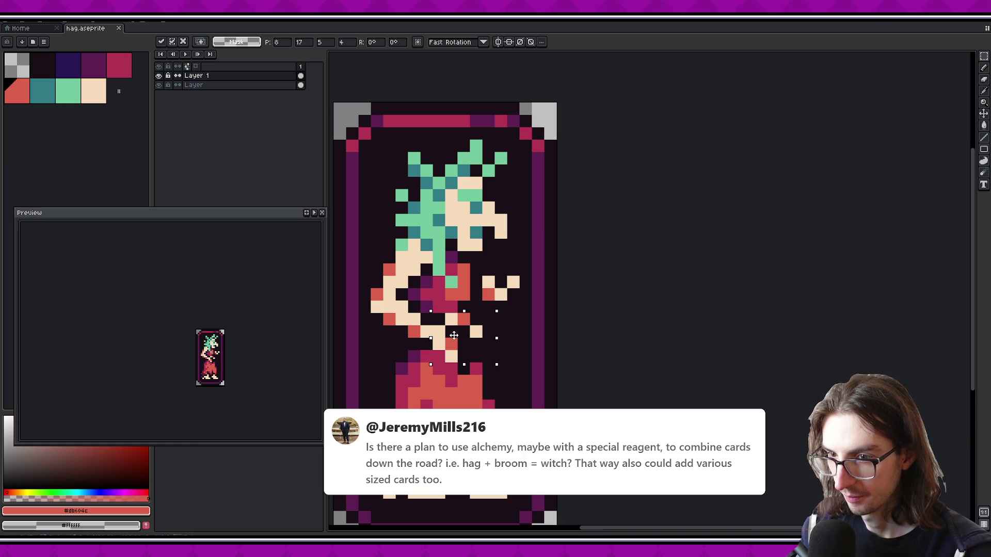
pyautogui.press('Return')
pyautogui.press('[')
pyautogui.press('b')
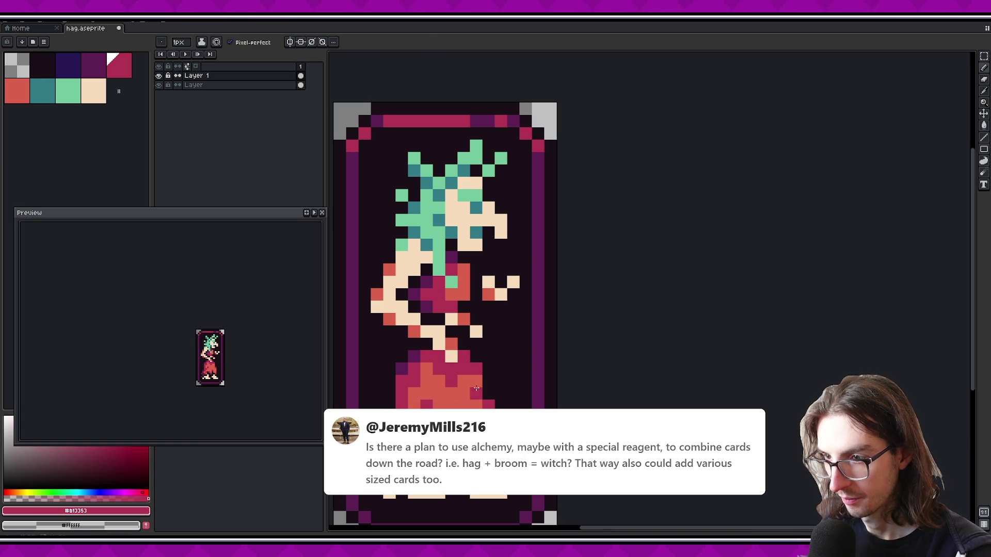
# Paint dark and then crimson pixels along the top of the skirt and save
pyautogui.moveTo(438, 356); pyautogui.dragTo(438, 369)
pyautogui.click(452, 368)
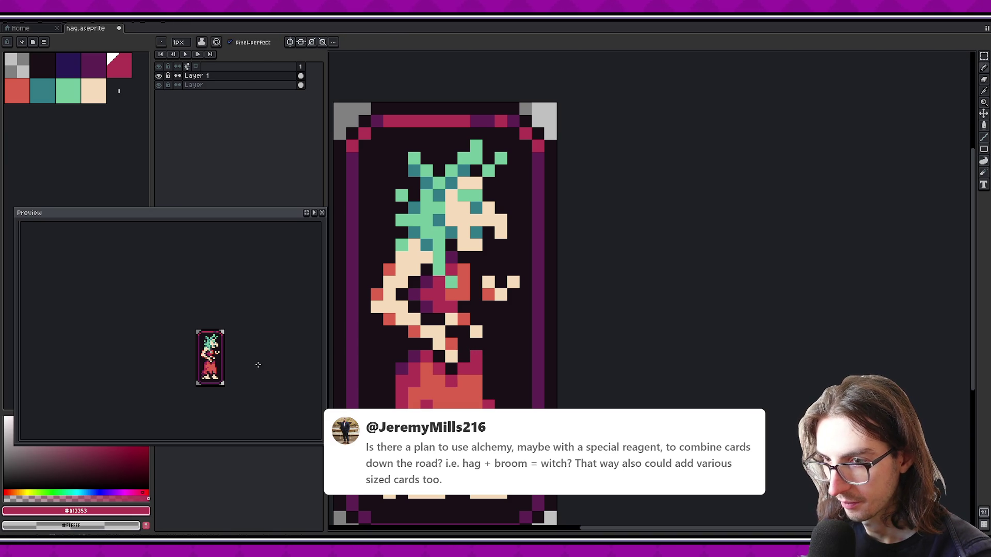
pyautogui.moveTo(461, 361); pyautogui.dragTo(473, 351)
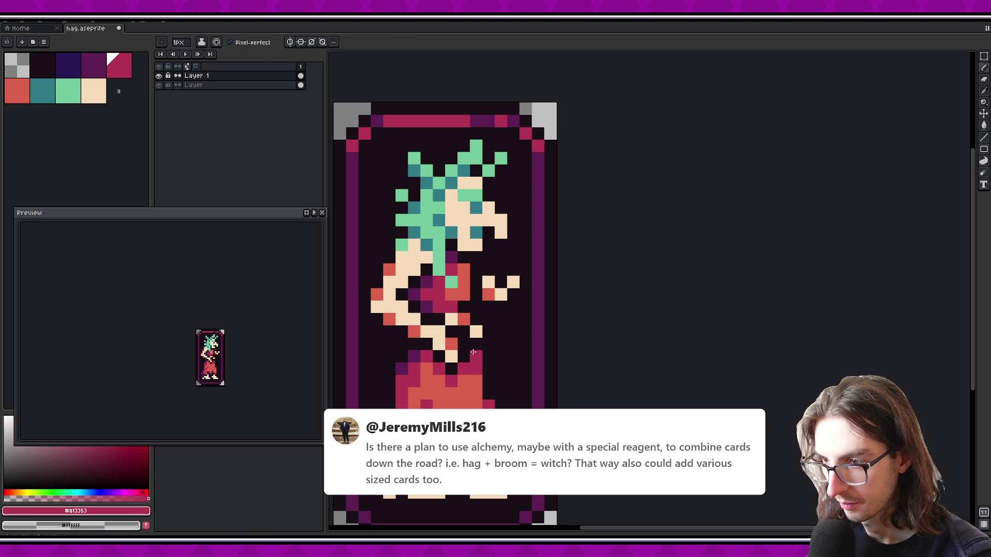
pyautogui.hotkey('ctrl', 's')
# Add two cream pixels to the arms and save the sprite
pyautogui.moveTo(280, 356); pyautogui.dragTo(252, 319)
pyautogui.scroll(1, 263, 326)
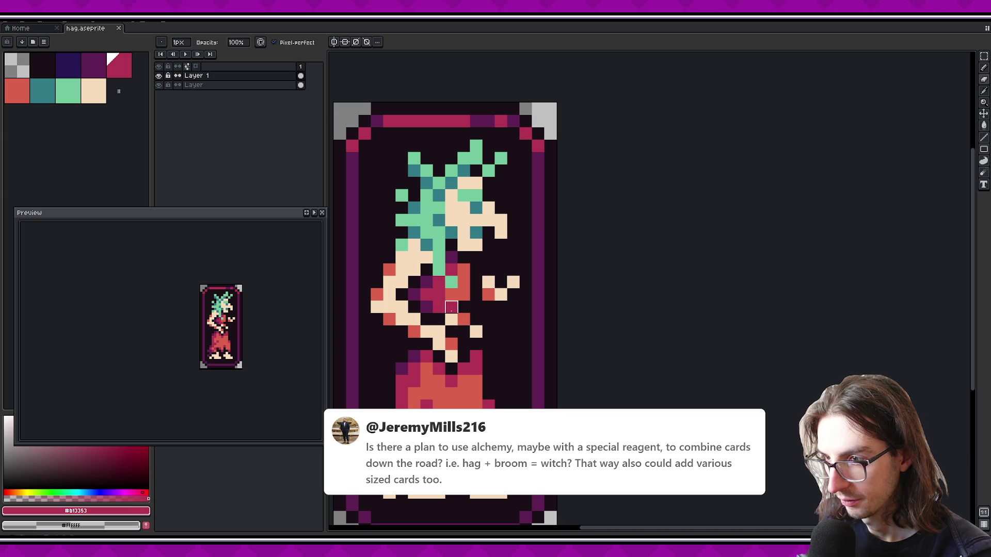
pyautogui.press('alt')
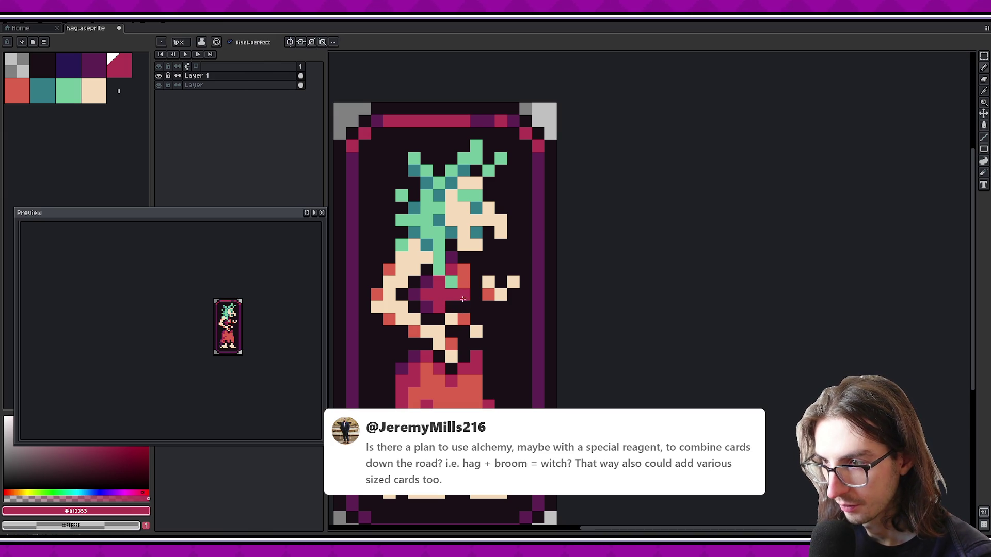
pyautogui.scroll(1, 230, 321)
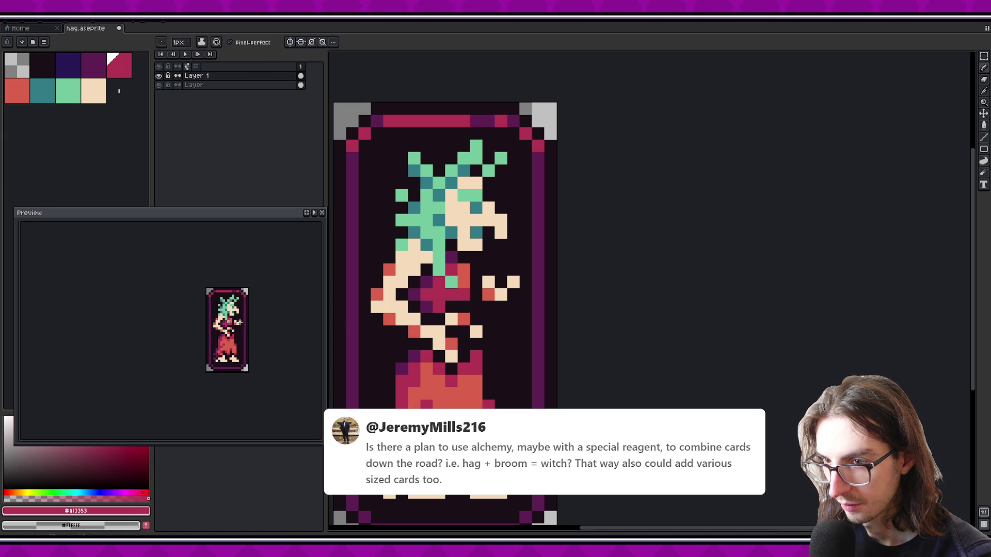
pyautogui.moveTo(263, 320)
pyautogui.mouseDown()
pyautogui.moveTo(272, 347)
pyautogui.moveTo(266, 336)
pyautogui.mouseUp()
pyautogui.scroll(-3, 270, 344)
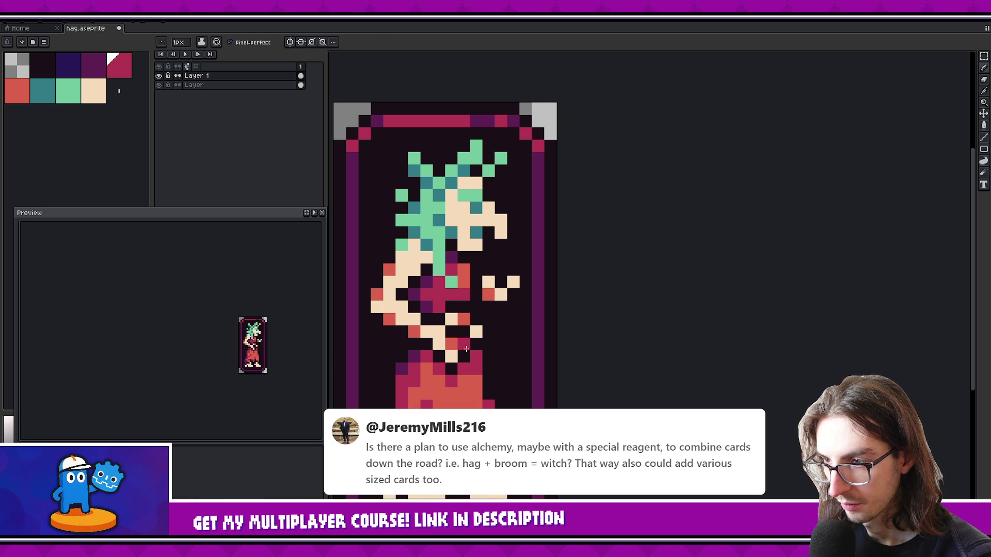
pyautogui.press('b')
pyautogui.click(476, 332)
pyautogui.click(451, 356)
pyautogui.moveTo(283, 356); pyautogui.dragTo(273, 349)
pyautogui.hotkey('ctrl', 's')
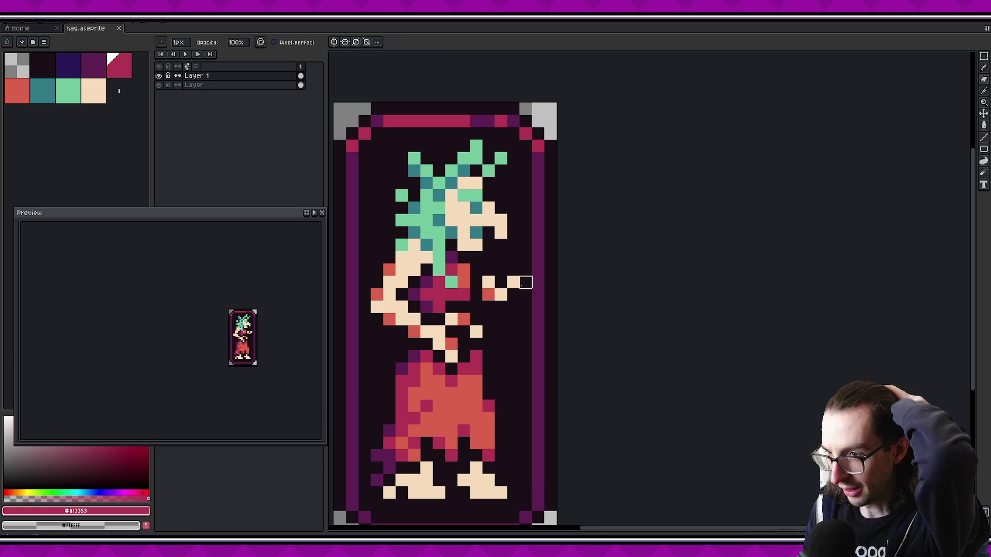
# Try a red pixel on the raised hand, then undo it
pyautogui.keyDown('alt'); pyautogui.click(483, 308); pyautogui.keyUp('alt')
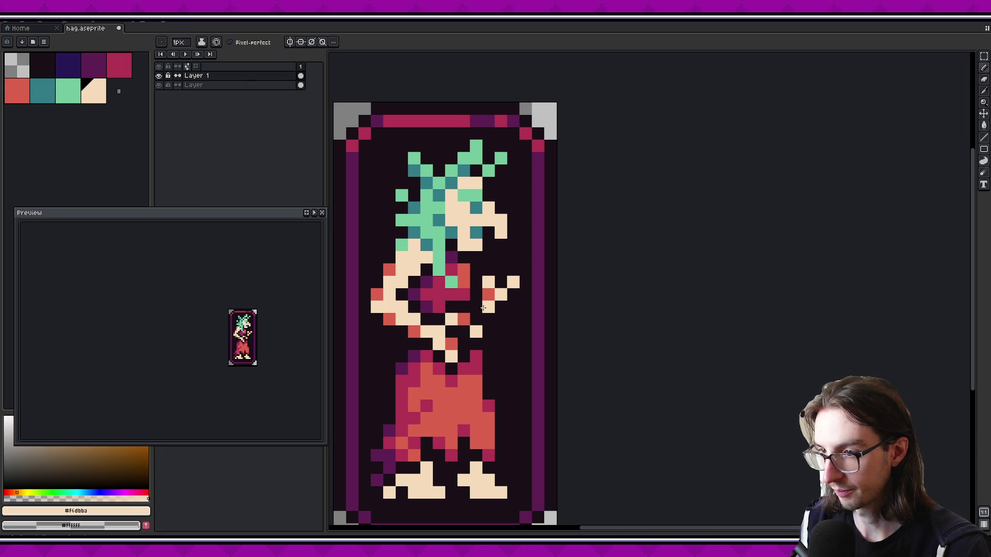
pyautogui.keyDown('alt'); pyautogui.click(487, 295); pyautogui.keyUp('alt')
pyautogui.click(485, 309)
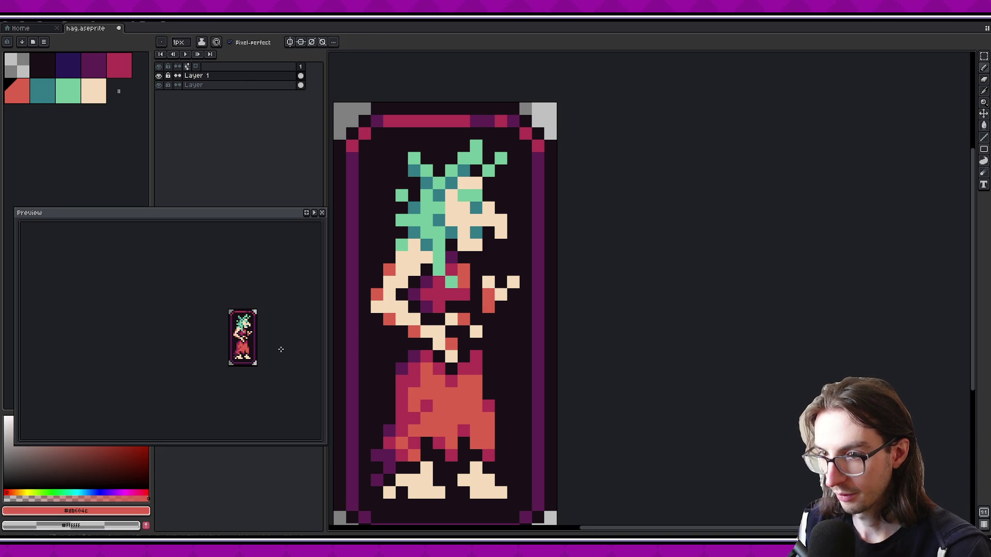
pyautogui.hotkey('ctrl', 'z')
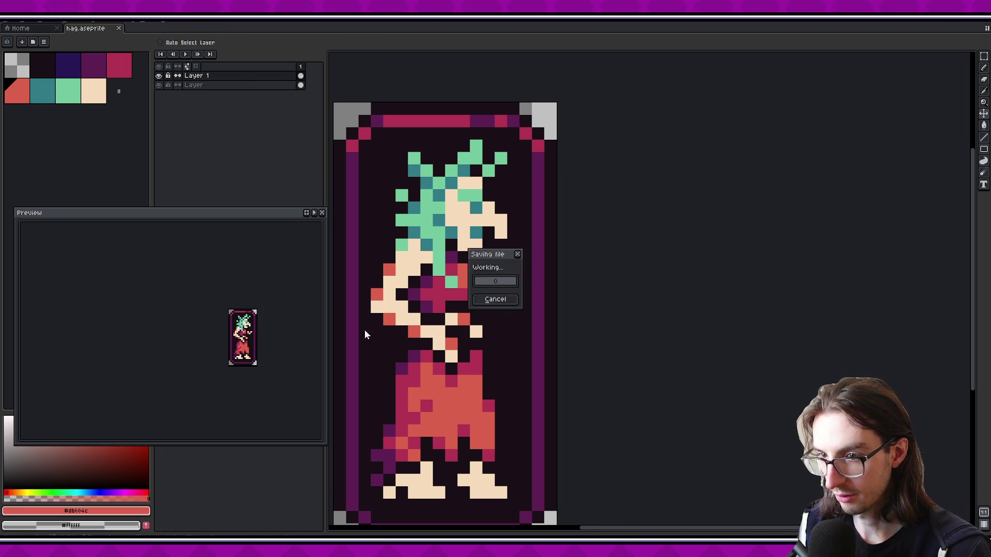
# Shade the top of the dress with crimson and dark purple pixels, saving twice
pyautogui.scroll(2, 364, 329)
pyautogui.keyDown('alt'); pyautogui.click(468, 336); pyautogui.keyUp('alt')
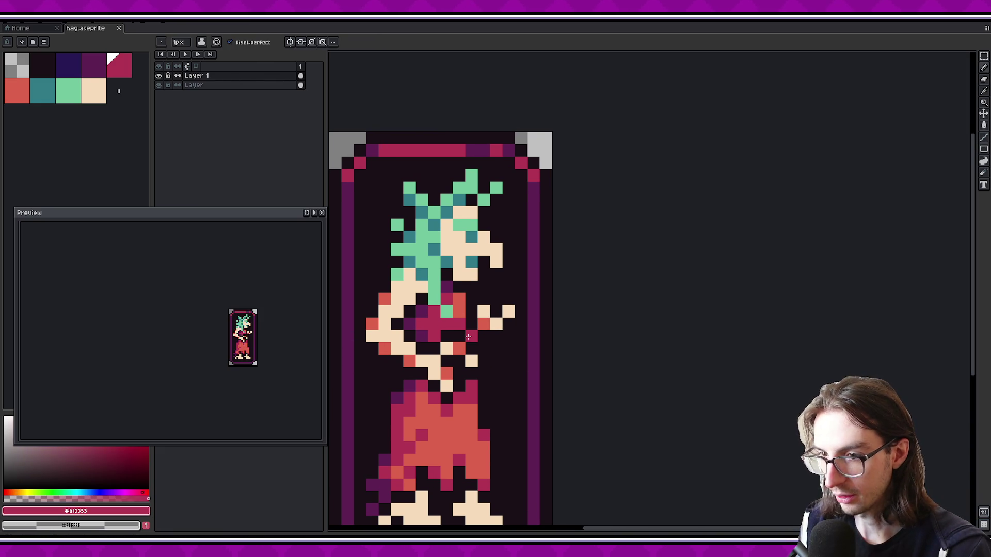
pyautogui.scroll(-1, 480, 385)
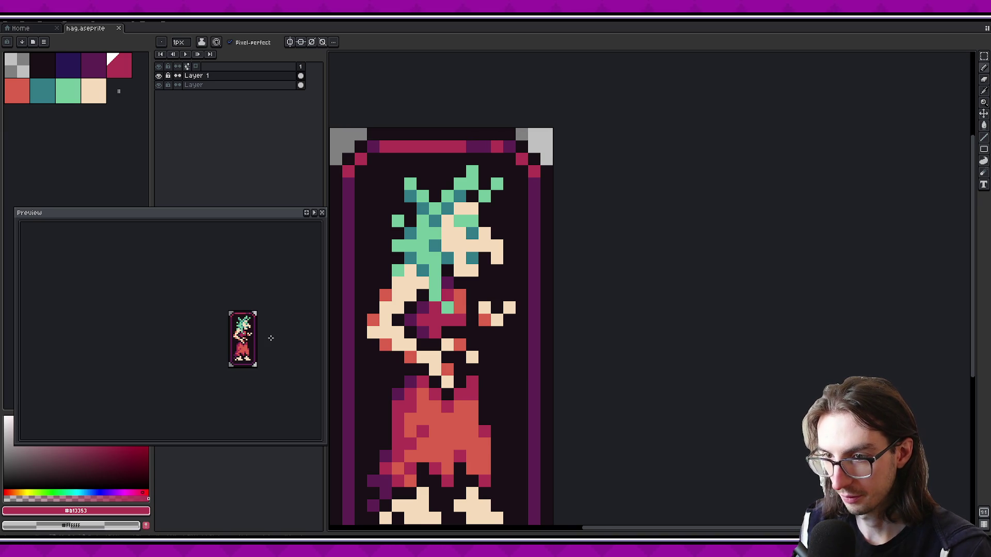
pyautogui.keyDown('alt'); pyautogui.click(470, 383); pyautogui.keyUp('alt')
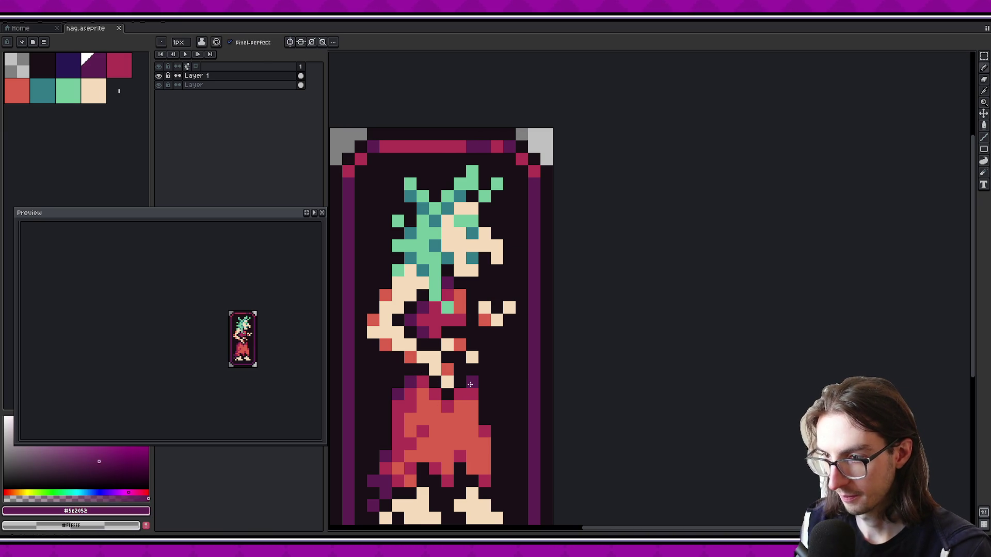
pyautogui.keyDown('alt'); pyautogui.click(436, 393); pyautogui.keyUp('alt')
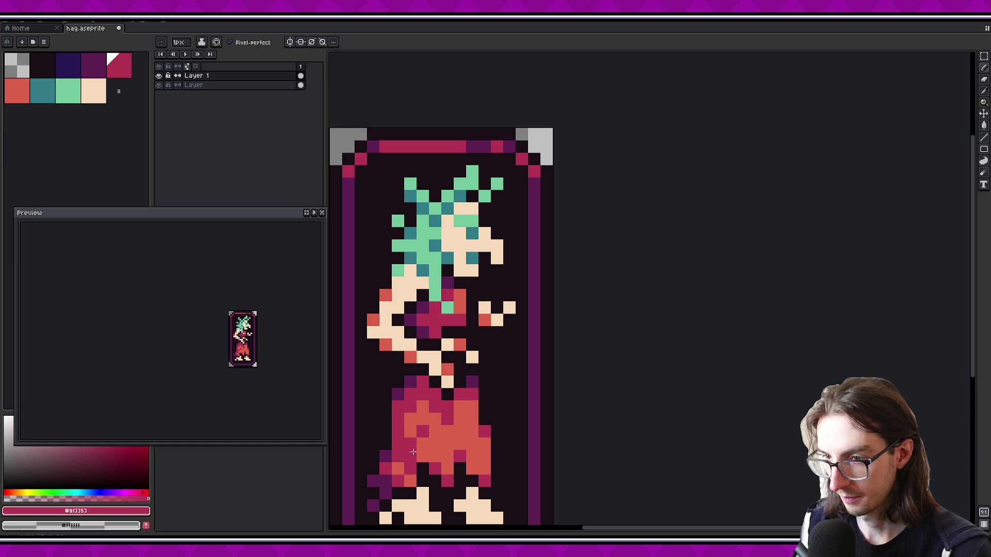
pyautogui.keyDown('alt'); pyautogui.click(435, 406); pyautogui.keyUp('alt')
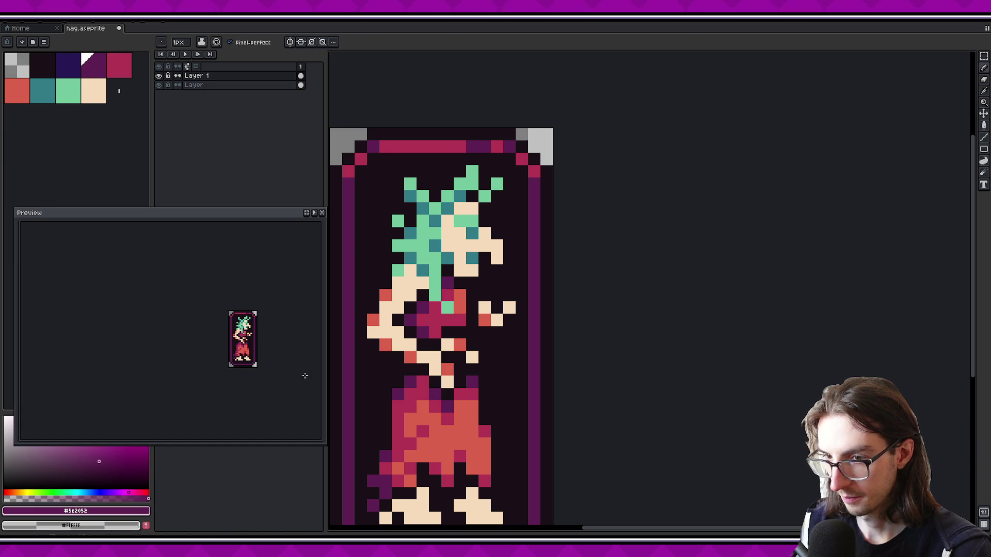
pyautogui.scroll(1, 261, 346)
pyautogui.hotkey('ctrl', 's')
pyautogui.scroll(-1, 260, 344)
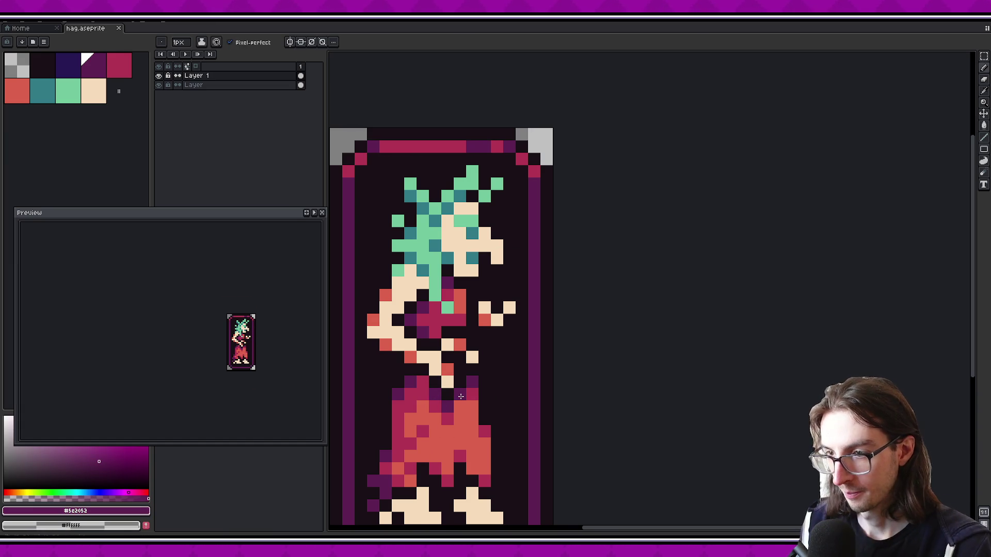
pyautogui.hotkey('ctrl', 's')
pyautogui.scroll(1, 263, 344)
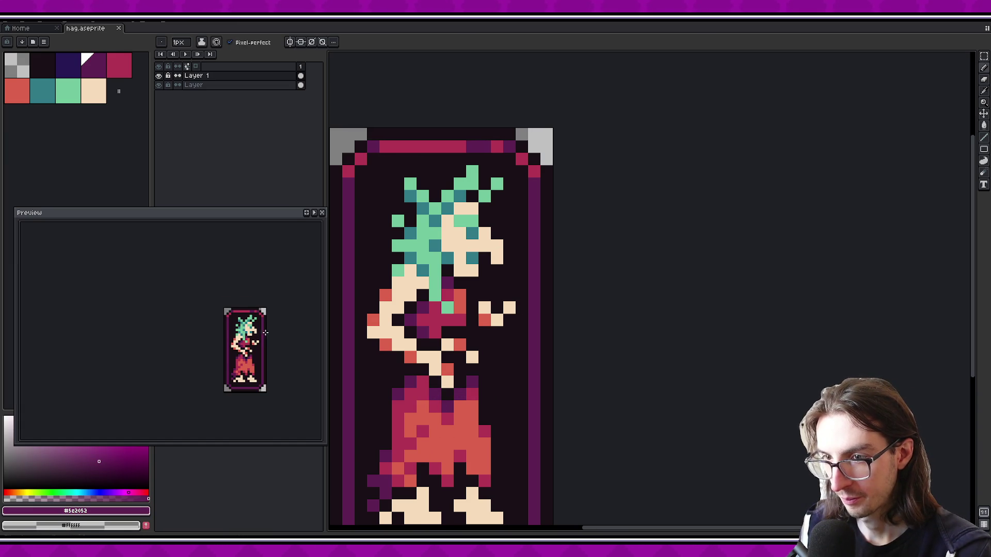
pyautogui.scroll(-2, 491, 391)
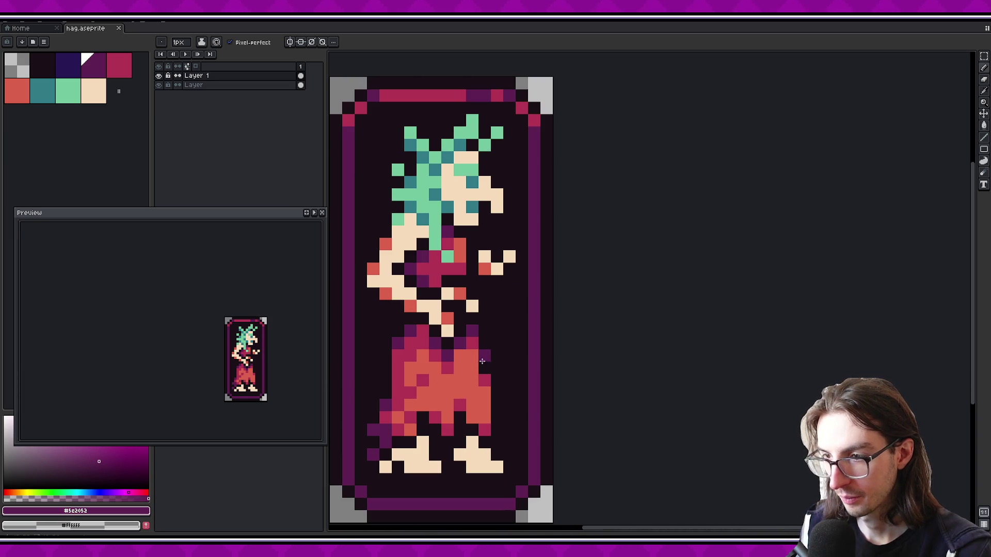
# Paint a red #db604c pixel on the chest and a crimson pixel near the neck
pyautogui.scroll(1, 443, 332)
pyautogui.keyDown('alt'); pyautogui.click(510, 265); pyautogui.keyUp('alt')
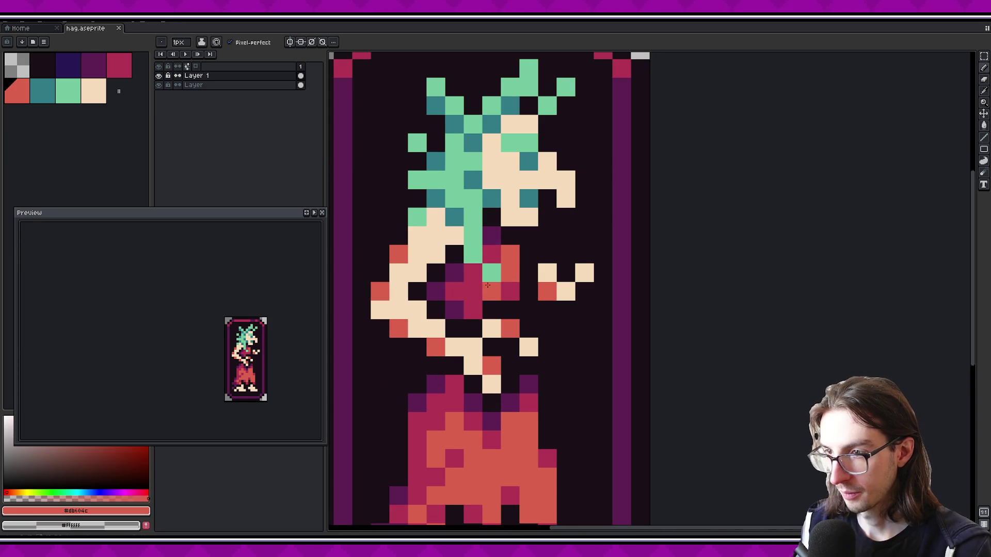
pyautogui.click(491, 253)
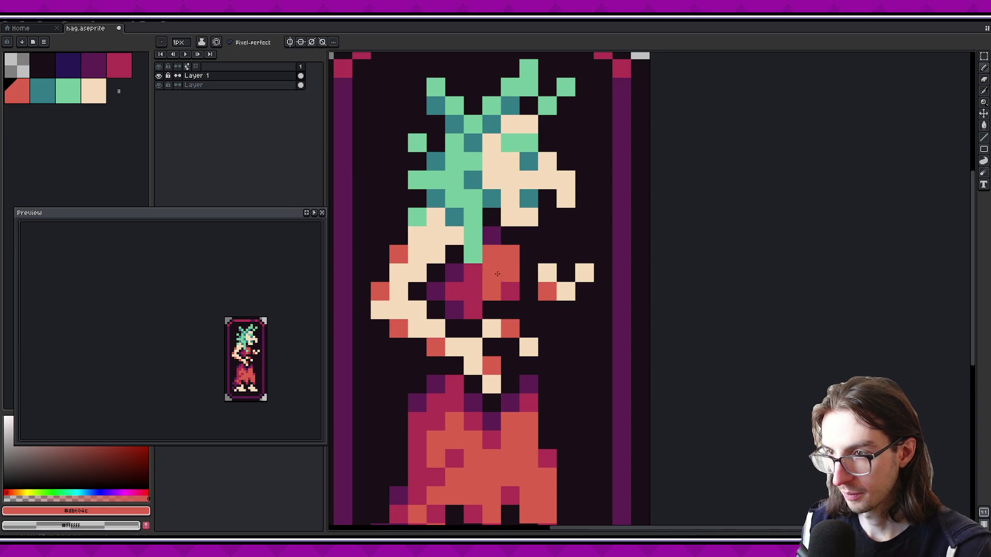
pyautogui.keyDown('alt'); pyautogui.click(474, 272); pyautogui.keyUp('alt')
pyautogui.click(495, 236)
pyautogui.scroll(-1, 276, 336)
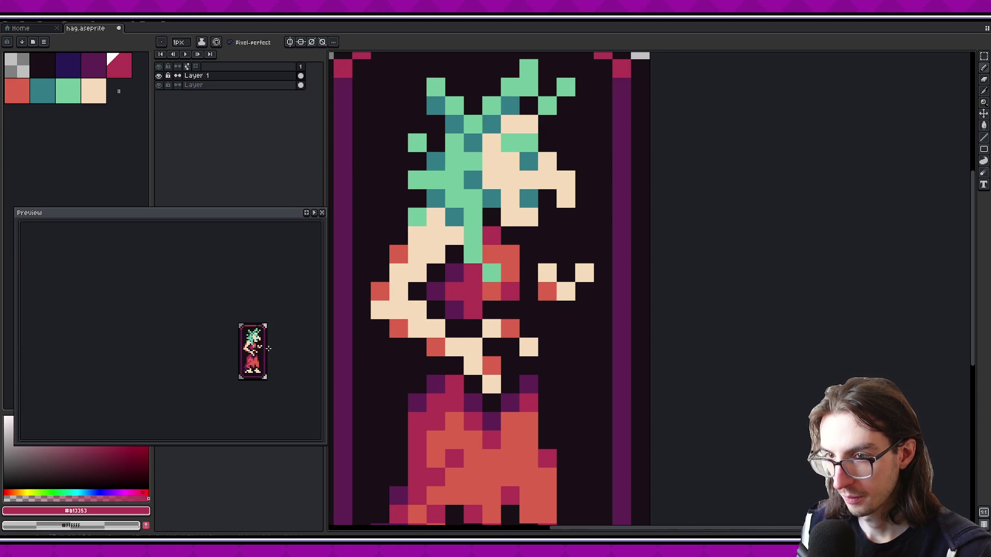
# Recolour a chest pixel crimson and the green neck pixel orange, then save
pyautogui.press('alt')
pyautogui.click(505, 246)
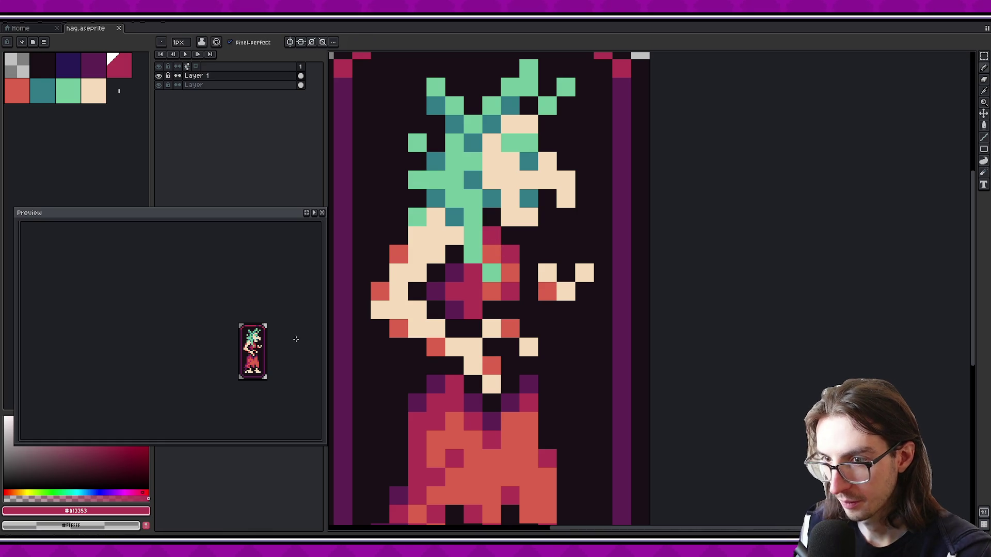
pyautogui.scroll(1, 264, 337)
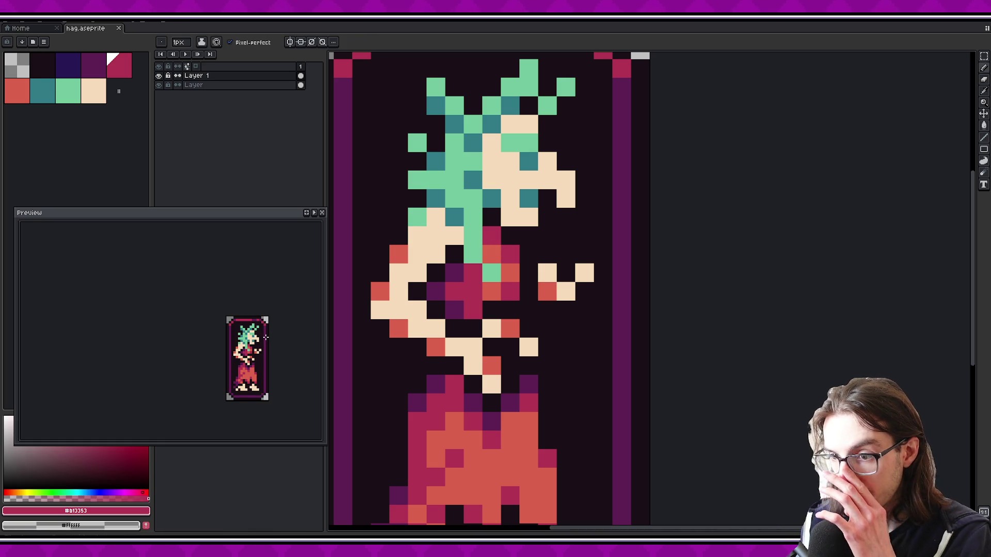
pyautogui.keyDown('alt'); pyautogui.click(491, 291); pyautogui.keyUp('alt')
pyautogui.click(493, 275)
pyautogui.scroll(2, 487, 355)
pyautogui.hotkey('ctrl', 's')
# Try darkening an orange and a crimson chest pixel, undo it, and save
pyautogui.scroll(1, 486, 358)
pyautogui.scroll(-1, 486, 358)
pyautogui.rightClick(491, 304)
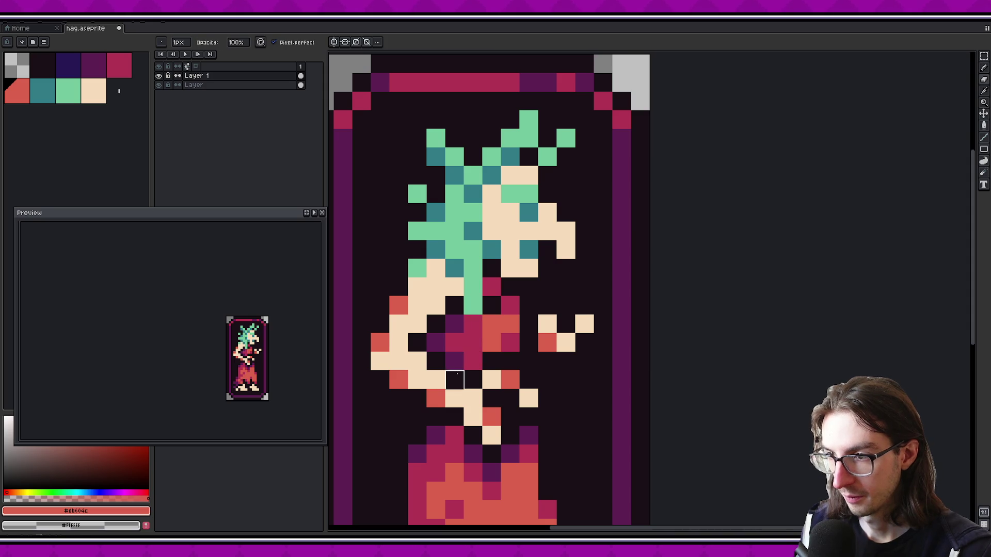
pyautogui.rightClick(491, 287)
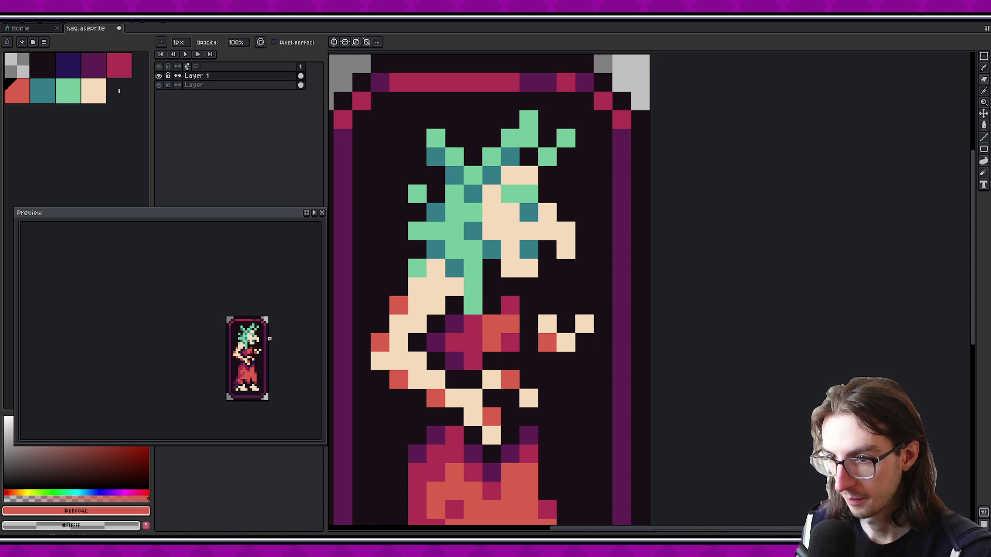
pyautogui.hotkey('ctrl', 'z')
pyautogui.hotkey('ctrl', 'z')
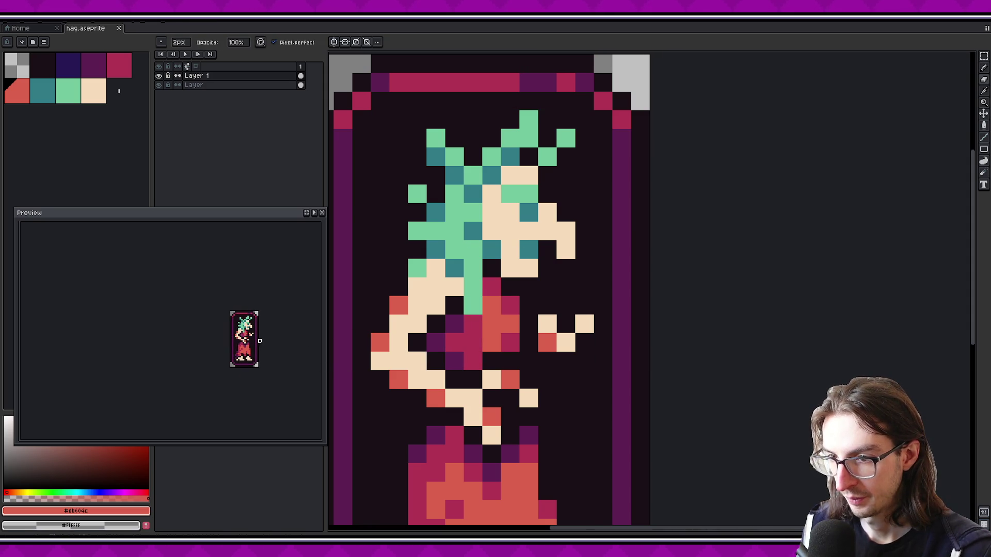
pyautogui.scroll(-2, 531, 365)
pyautogui.press('i')
pyautogui.press('b')
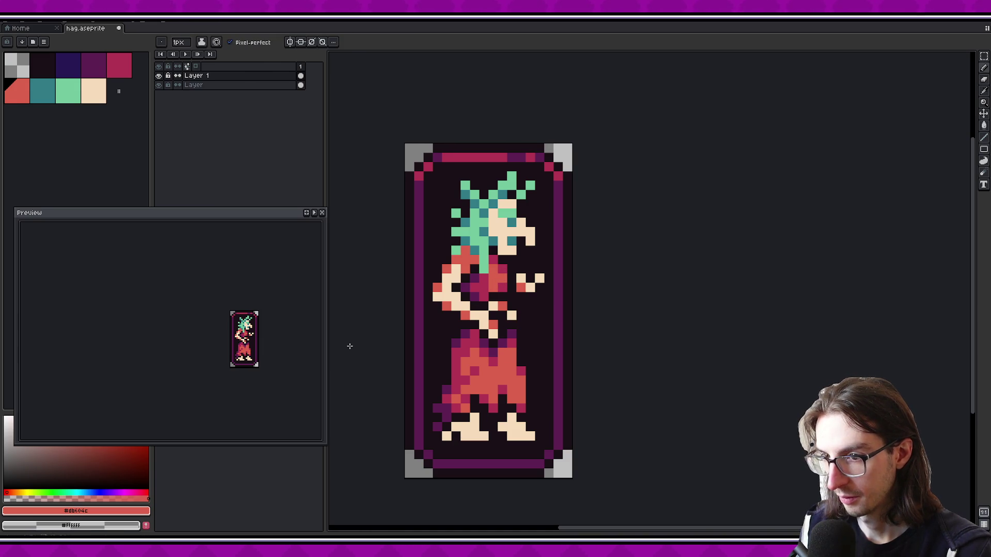
pyautogui.scroll(1, 260, 329)
pyautogui.hotkey('ctrl', 's')
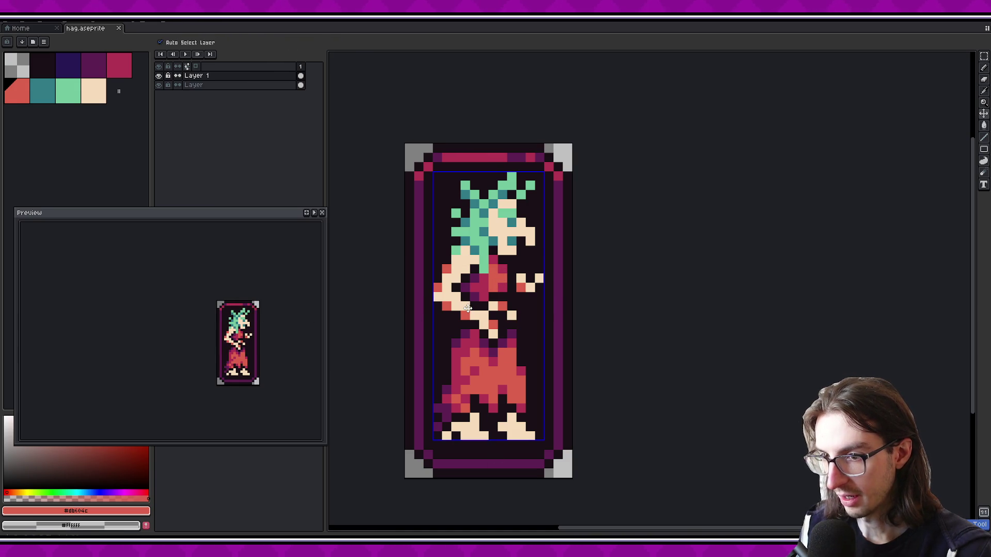
# Add a cream pixel to the raised hand
pyautogui.moveTo(430, 305); pyautogui.dragTo(428, 293)
pyautogui.keyDown('alt'); pyautogui.click(535, 266); pyautogui.keyUp('alt')
pyautogui.moveTo(535, 267); pyautogui.dragTo(522, 310)
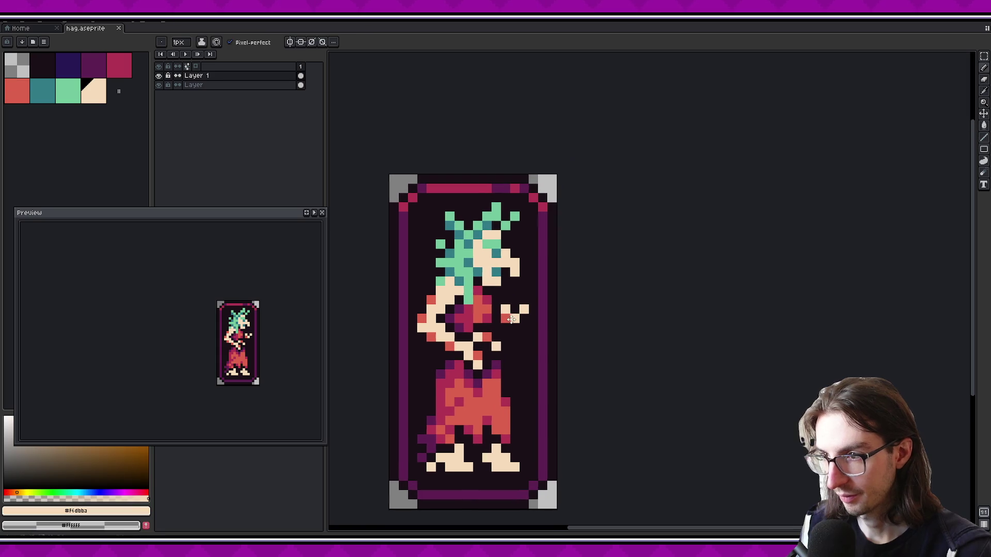
pyautogui.click(523, 310)
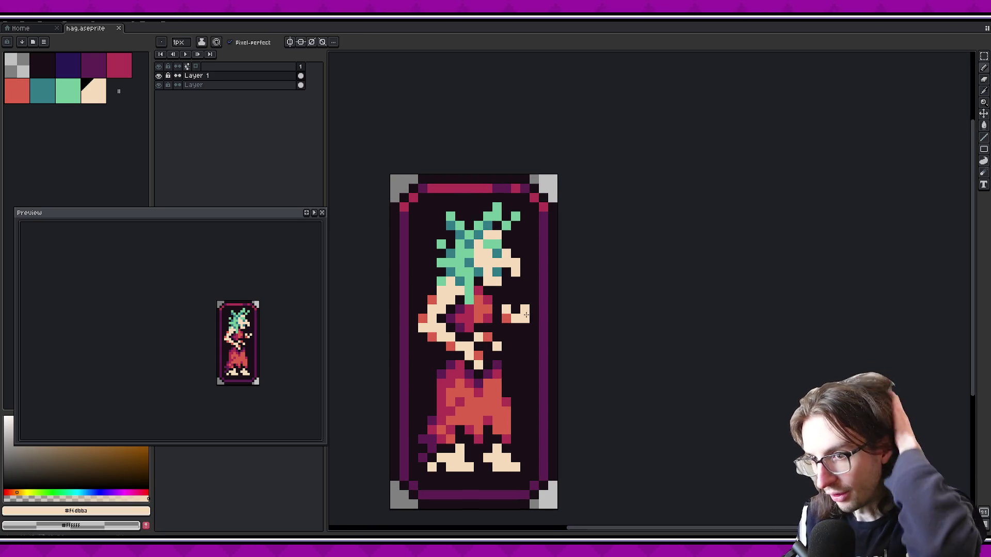
pyautogui.keyDown('alt'); pyautogui.click(464, 265); pyautogui.keyUp('alt')
# Select the light green hair by colour and trial magenta and cream fills
pyautogui.press('w')
pyautogui.click(465, 266)
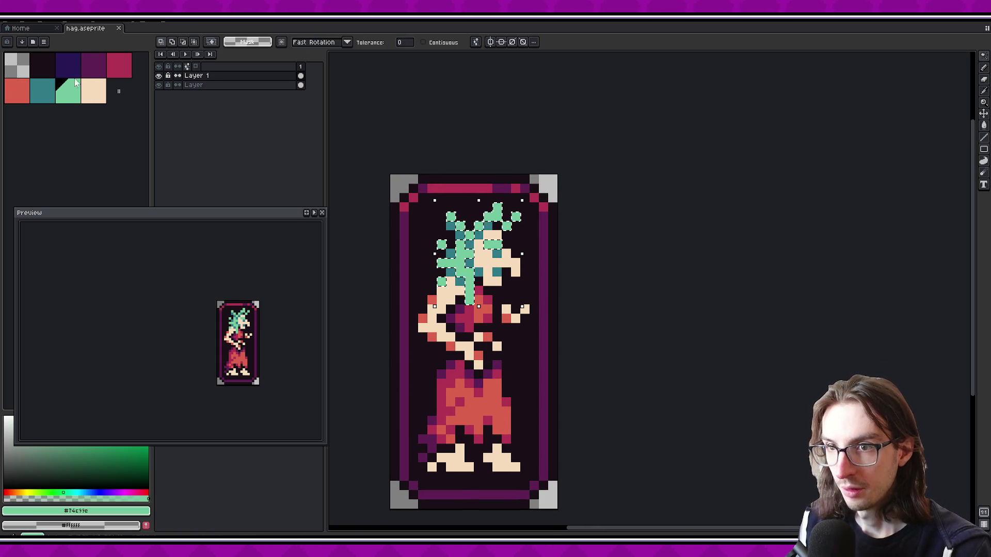
pyautogui.click(123, 70)
pyautogui.press('f')
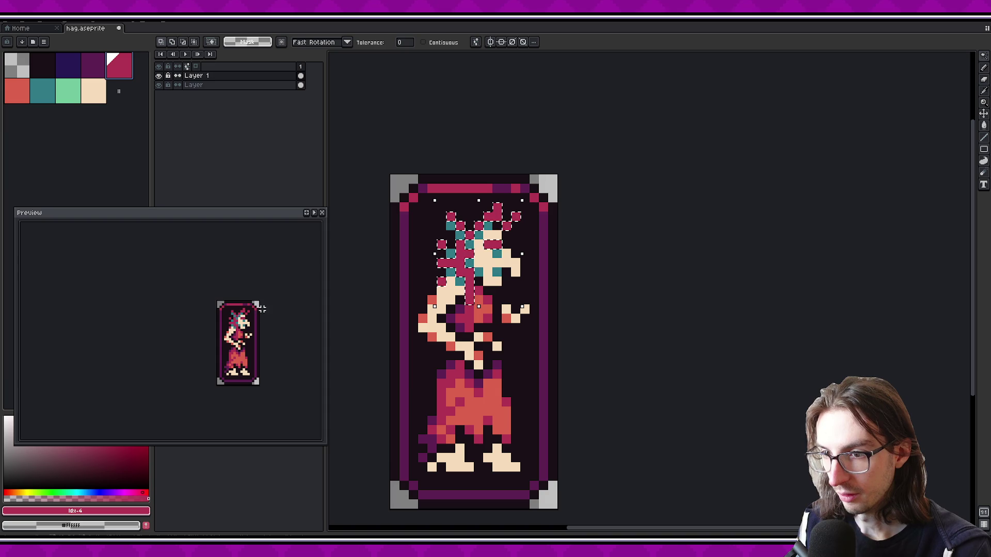
pyautogui.hotkey('ctrl', 'z')
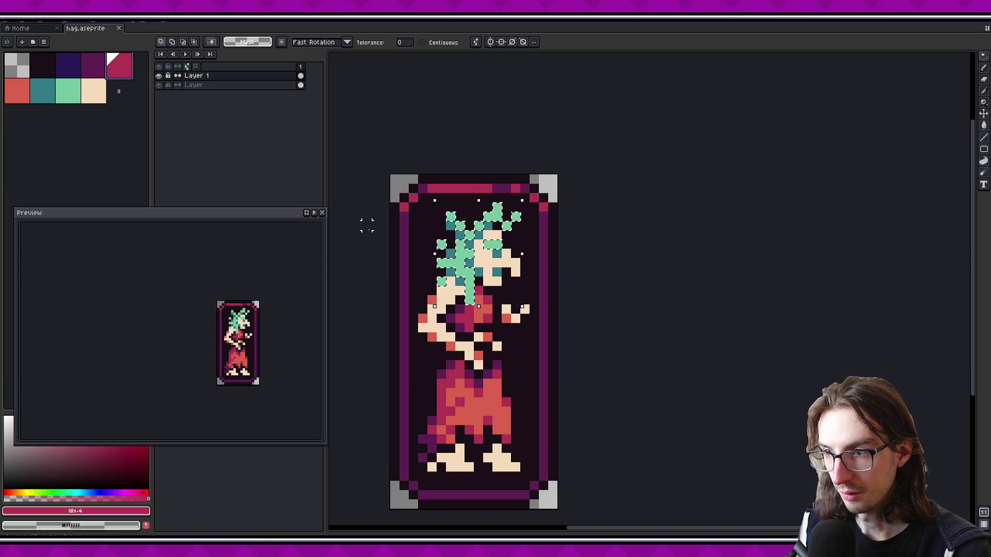
pyautogui.click(100, 100)
pyautogui.press('f')
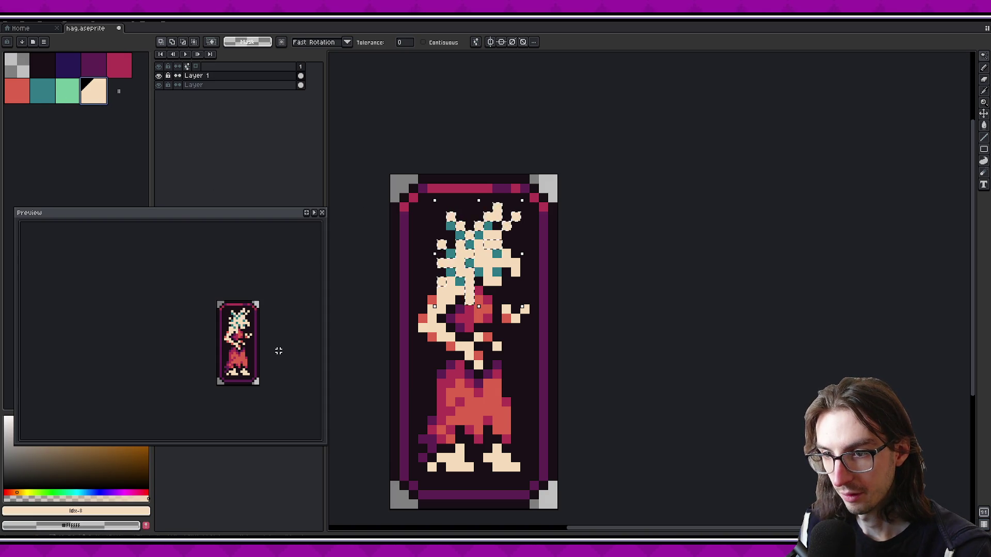
pyautogui.hotkey('ctrl', 'z')
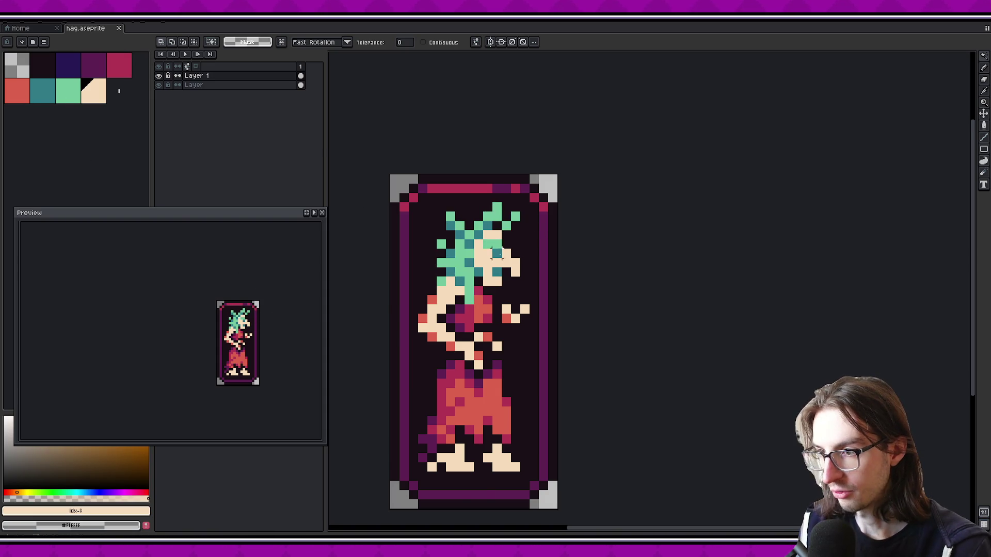
pyautogui.scroll(2, 450, 256)
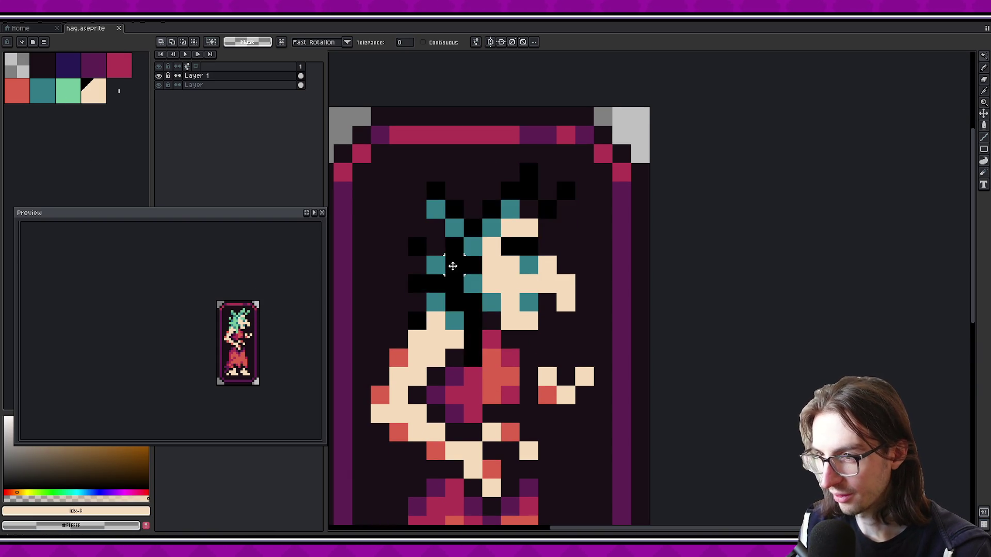
pyautogui.press('f')
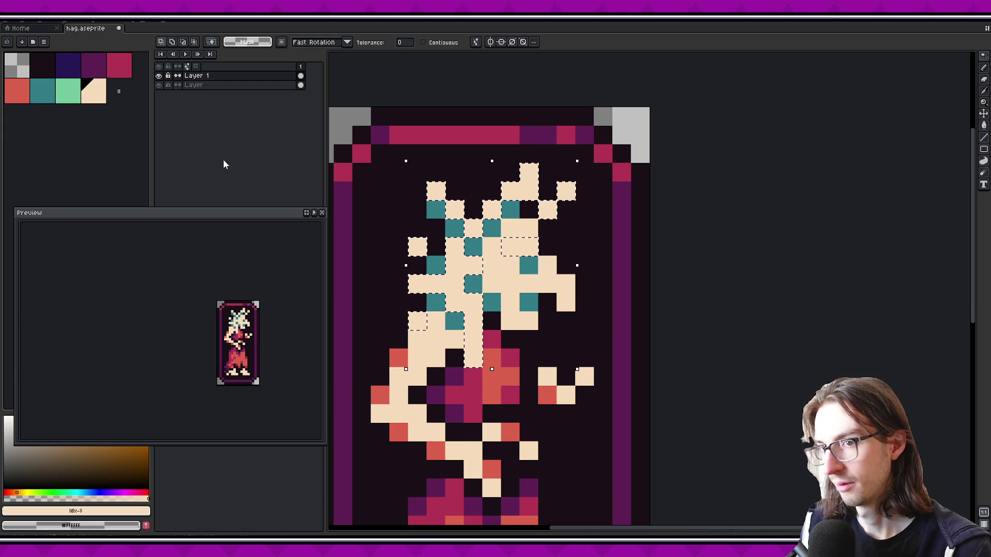
# Trial navy and purple fills on the hair before reverting towards light green
pyautogui.click(68, 65)
pyautogui.press('f')
pyautogui.press(']')
pyautogui.press('f')
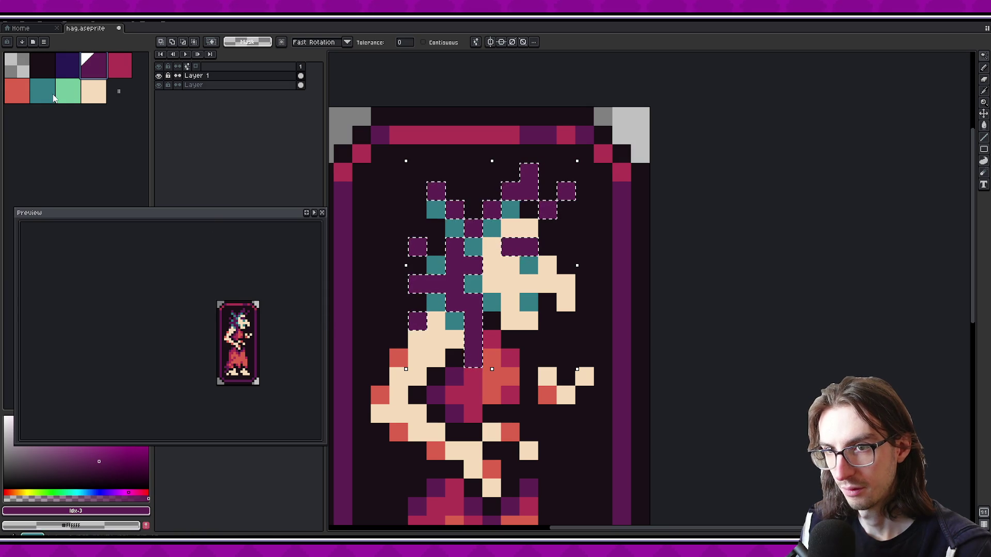
pyautogui.press(']')
pyautogui.press(']')
pyautogui.press(']')
pyautogui.press('f')
# Deselect, set a 1-pixel pencil, and darken face pixels along the hair edge
pyautogui.hotkey('ctrl', 'd')
pyautogui.press('b')
pyautogui.press('-')
pyautogui.moveTo(528, 225)
pyautogui.mouseDown()
pyautogui.moveTo(492, 244)
pyautogui.moveTo(493, 281)
pyautogui.moveTo(529, 338)
pyautogui.mouseUp()
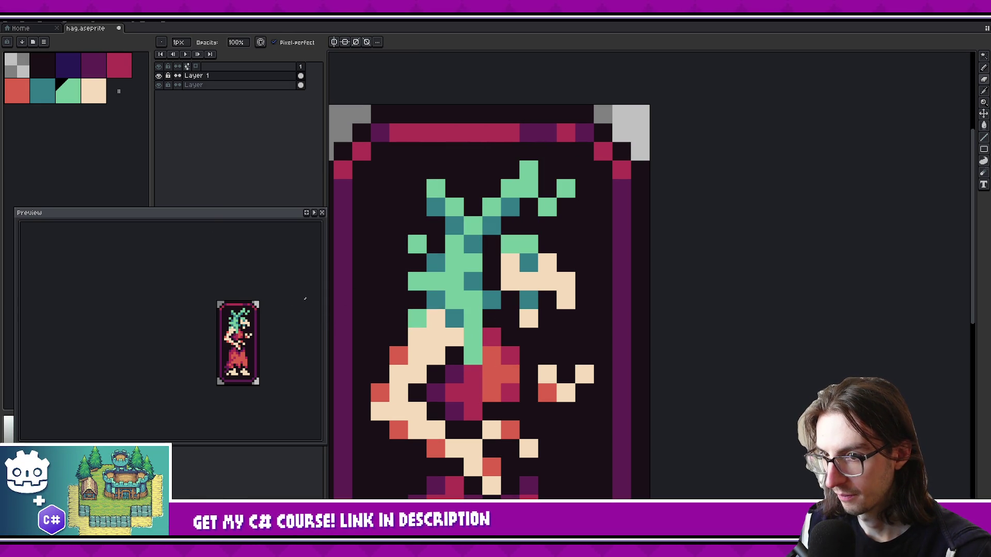
# Trial a cream fill on the selected hair, undo it, and restore two face pixels to cream
pyautogui.press('w')
pyautogui.click(436, 284)
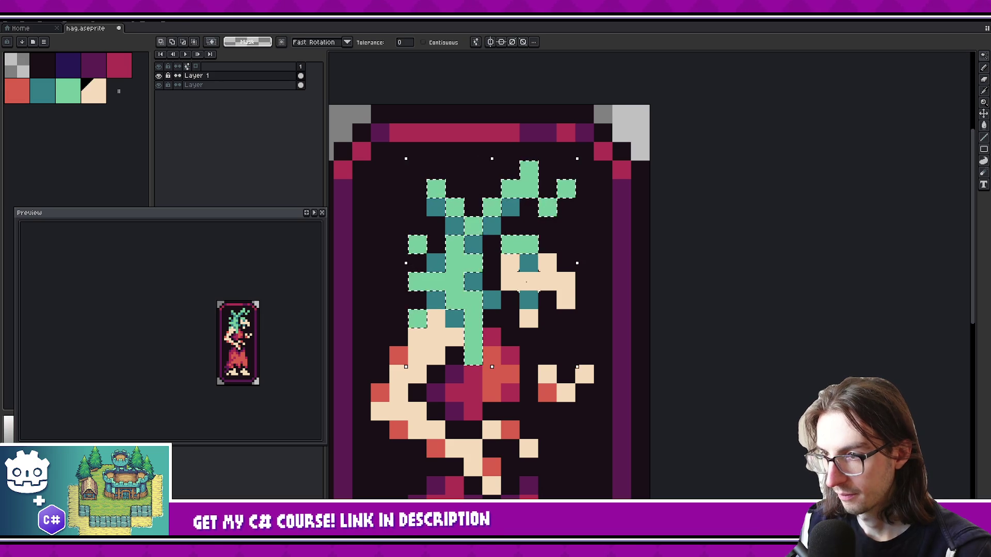
pyautogui.press(']')
pyautogui.press('f')
pyautogui.hotkey('ctrl', 'z')
pyautogui.hotkey('ctrl', 'z')
pyautogui.hotkey('ctrl', 'z')
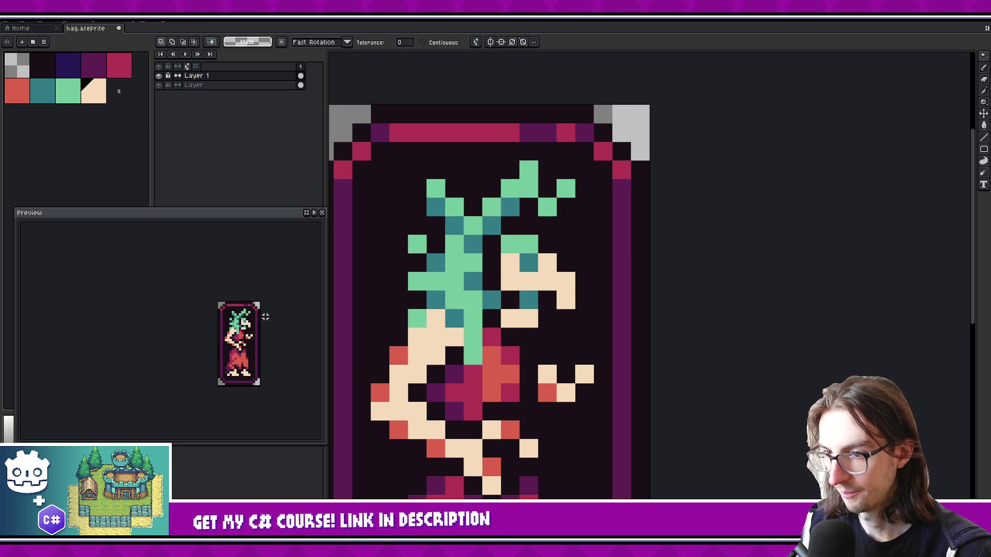
pyautogui.click(511, 225)
pyautogui.click(492, 244)
# Try darkening three cream hairline pixels, undo it, and clear the selection
pyautogui.scroll(-1, 491, 260)
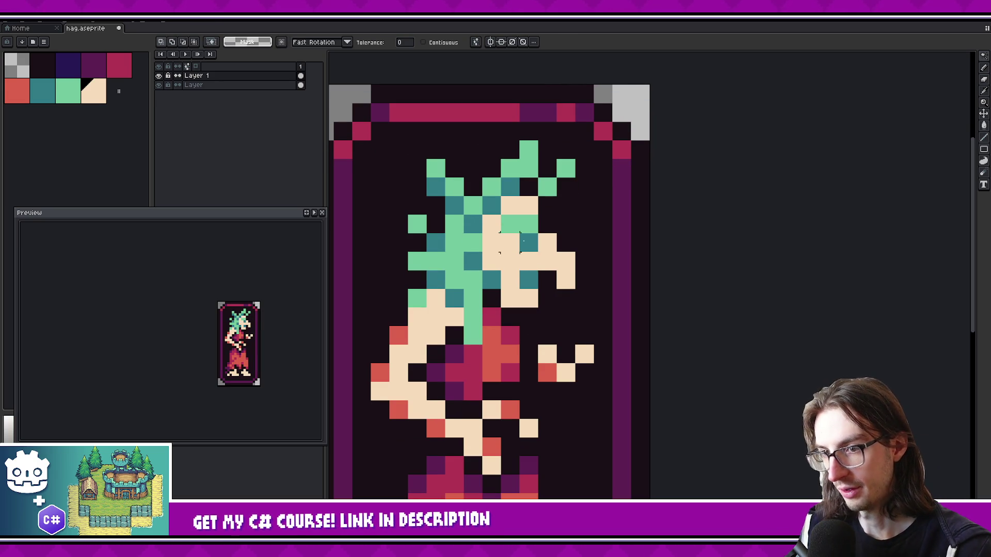
pyautogui.press('b')
pyautogui.rightClick(510, 205)
pyautogui.rightClick(491, 223)
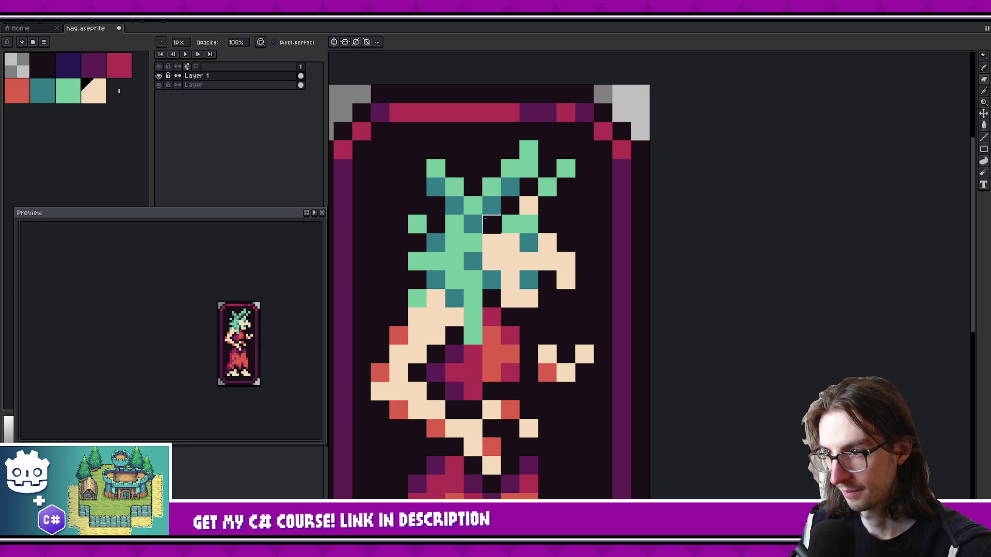
pyautogui.scroll(-1, 277, 317)
pyautogui.scroll(1, 257, 309)
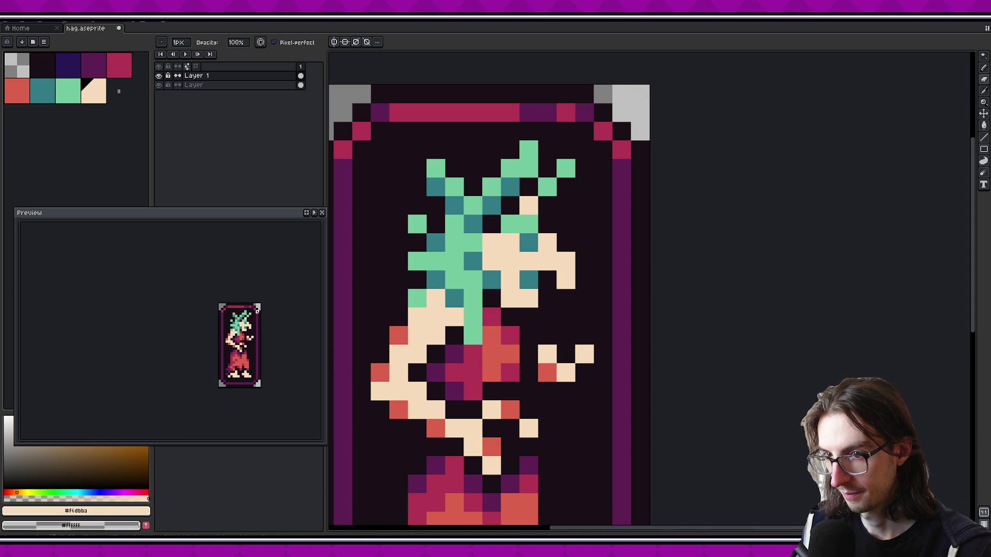
pyautogui.rightClick(528, 205)
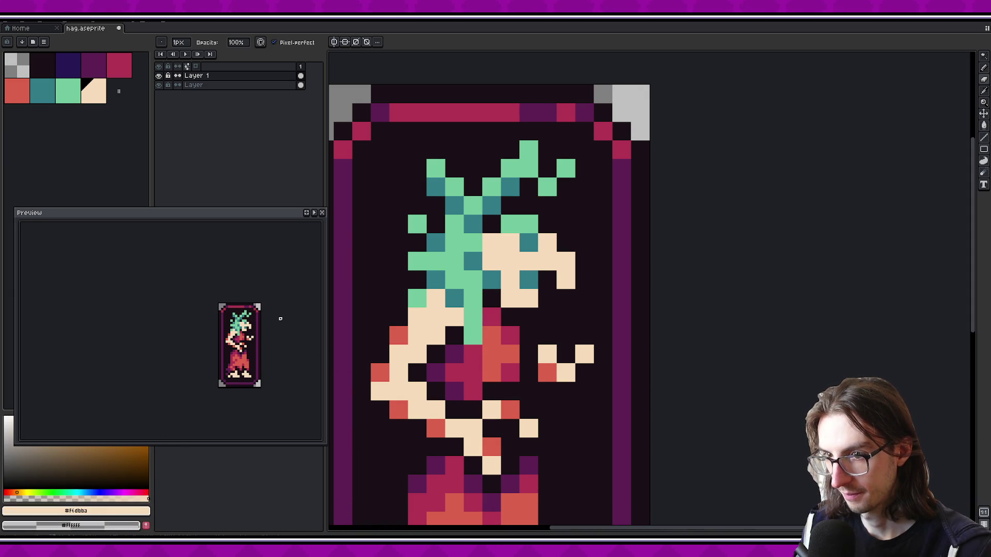
pyautogui.scroll(-1, 278, 316)
pyautogui.hotkey('ctrl', 'z')
pyautogui.hotkey('ctrl', 'z')
pyautogui.hotkey('ctrl', 'z')
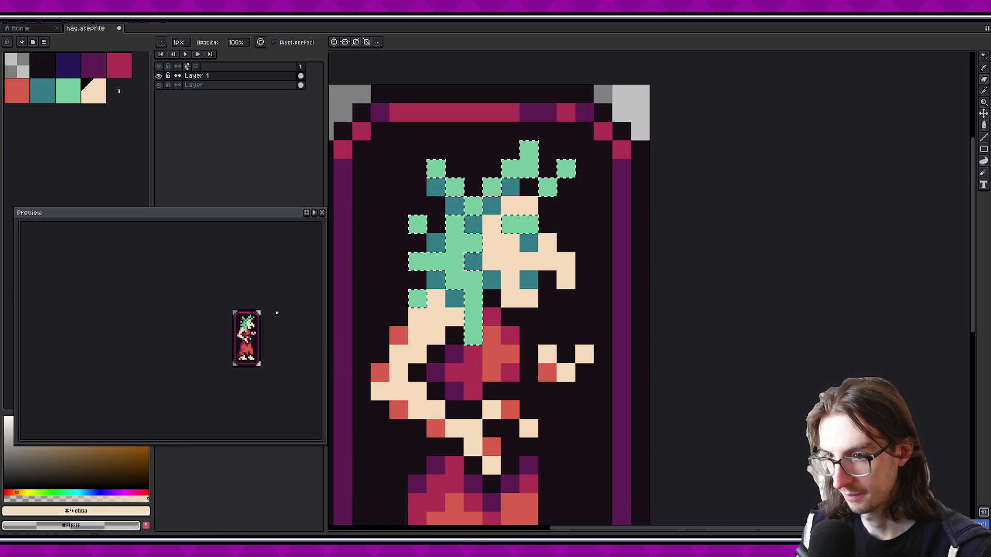
pyautogui.hotkey('ctrl', 'd')
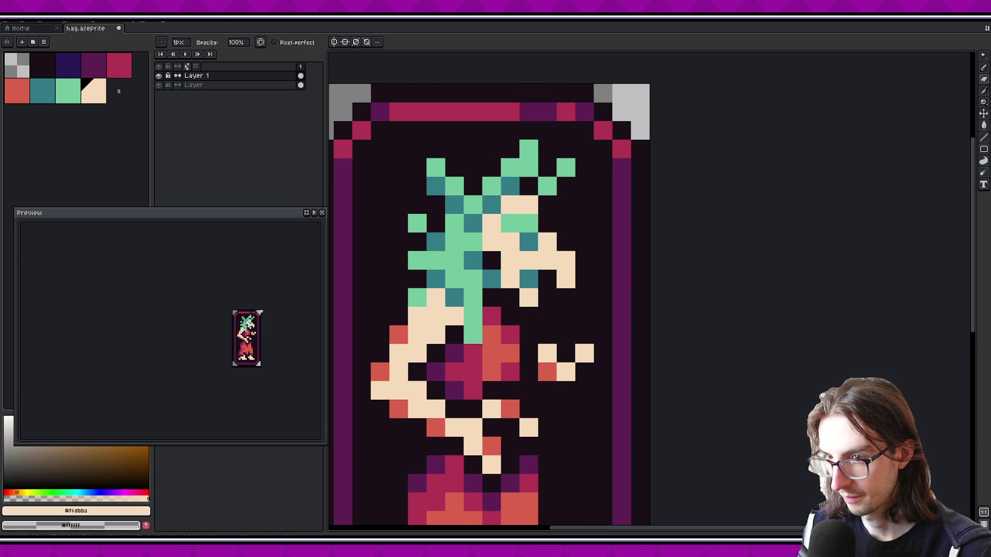
# Try darkening more face pixels beside the hair, undo it, and save
pyautogui.click(490, 223)
pyautogui.click(491, 242)
pyautogui.moveTo(509, 204); pyautogui.dragTo(527, 205)
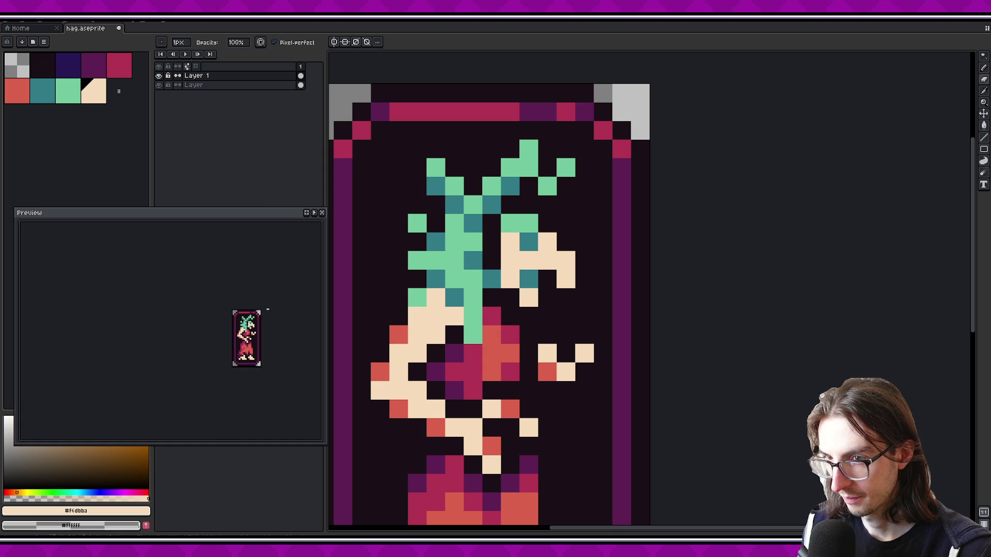
pyautogui.hotkey('ctrl', 'z')
pyautogui.hotkey('ctrl', 'z')
pyautogui.hotkey('ctrl', 'z')
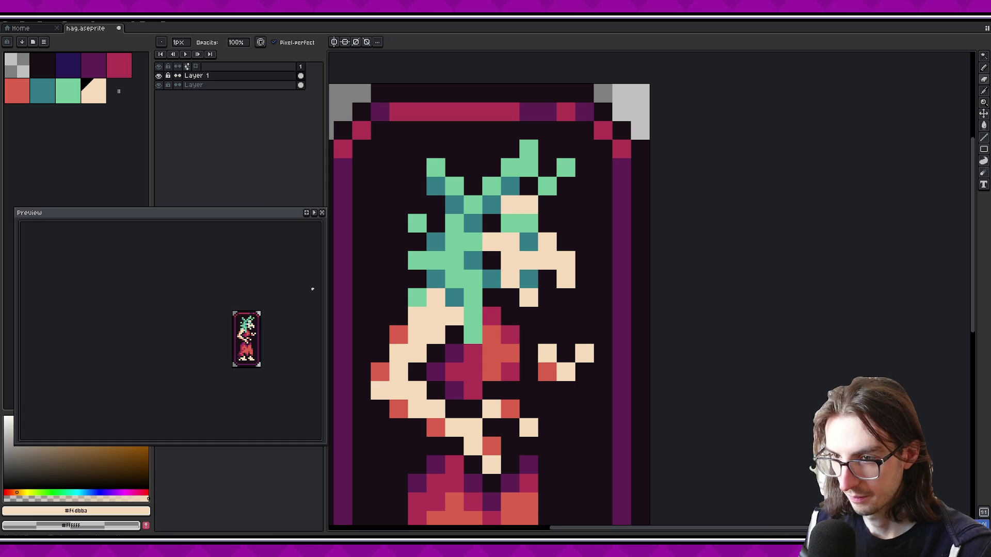
pyautogui.hotkey('ctrl', 's')
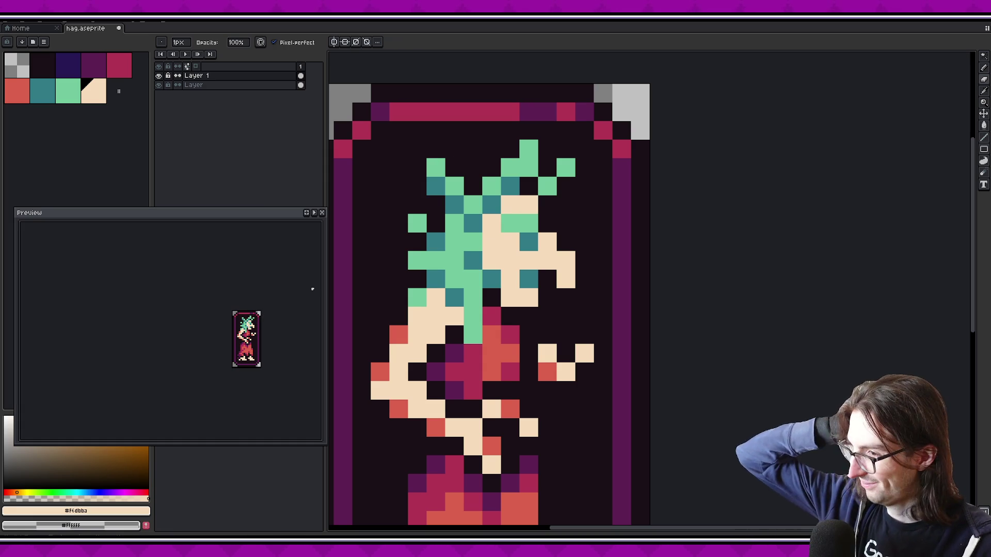
pyautogui.scroll(1, 473, 261)
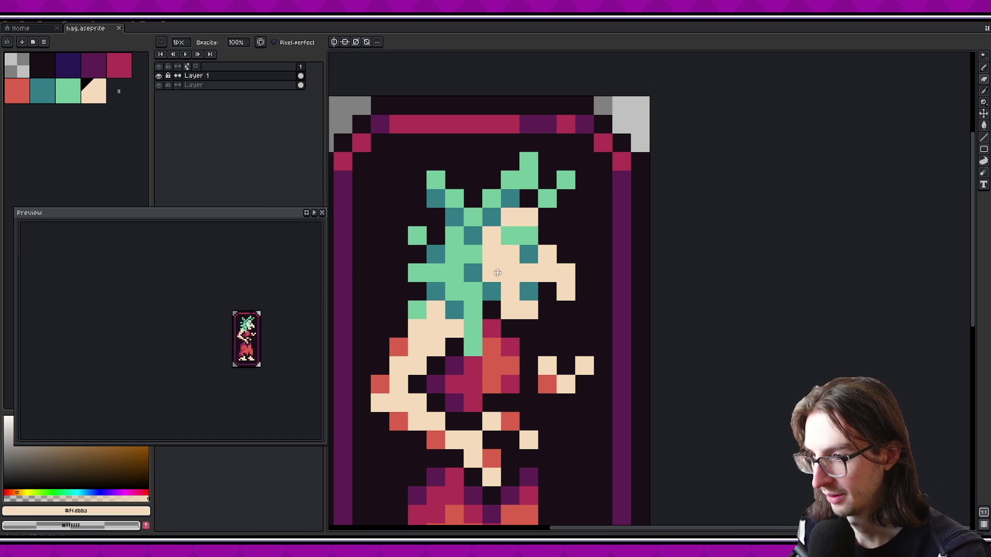
pyautogui.keyDown('alt'); pyautogui.click(401, 347); pyautogui.keyUp('alt')
pyautogui.click(529, 257)
pyautogui.moveTo(529, 294); pyautogui.dragTo(547, 294)
pyautogui.hotkey('ctrl', 'z')
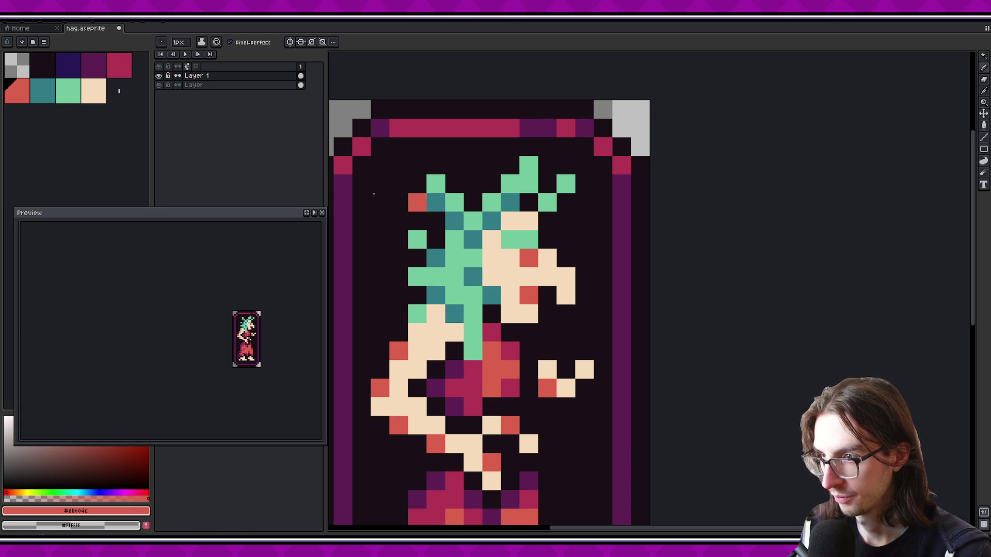
pyautogui.click(119, 65)
pyautogui.click(516, 255)
pyautogui.hotkey('ctrl', 'z')
pyautogui.click(529, 257)
pyautogui.click(529, 295)
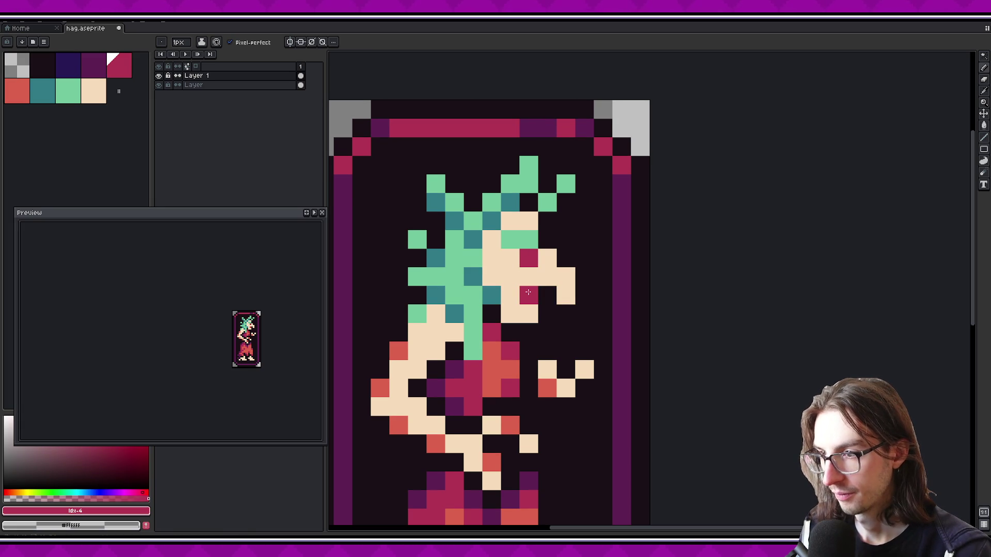
pyautogui.press(']')
pyautogui.click(515, 237)
pyautogui.click(529, 239)
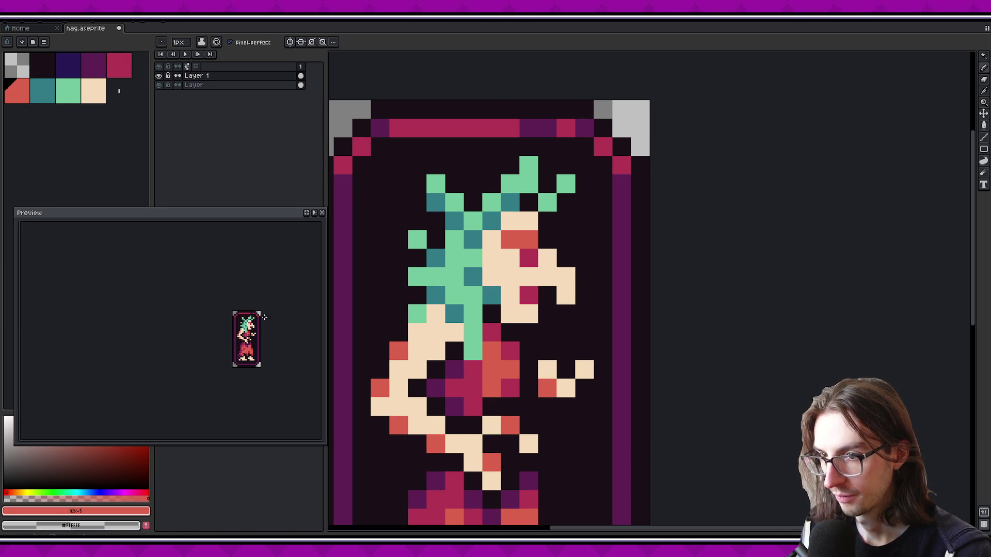
pyautogui.scroll(-2, 264, 316)
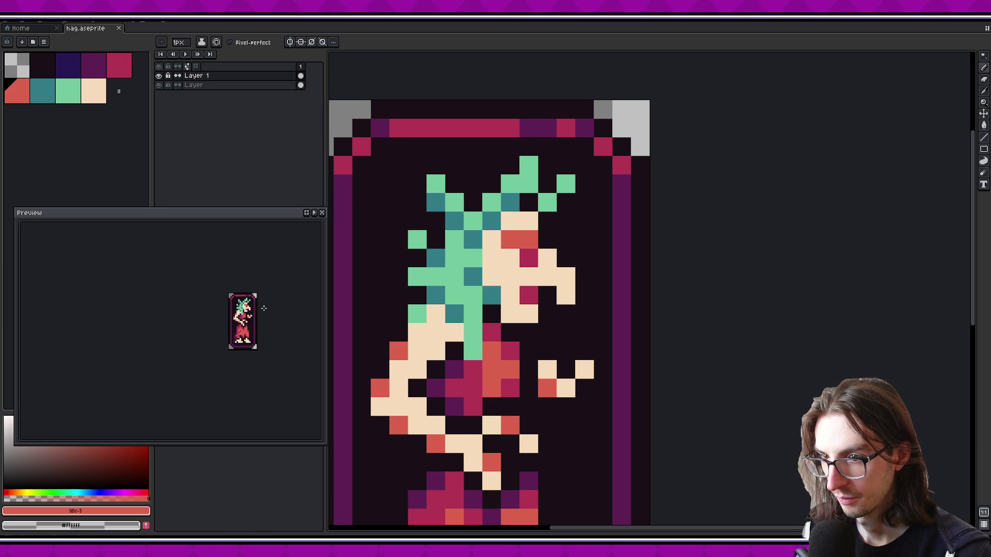
pyautogui.scroll(1, 263, 307)
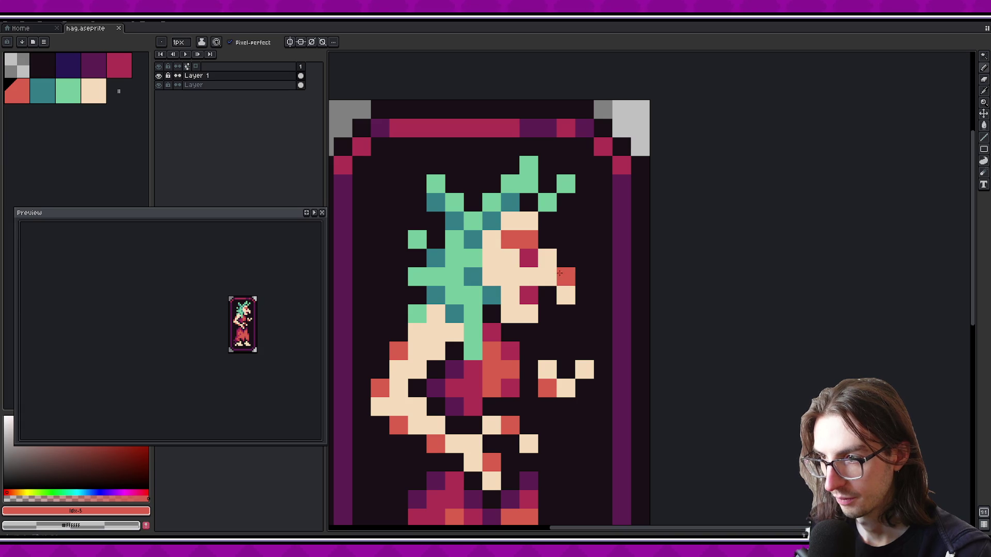
pyautogui.hotkey('ctrl', 's')
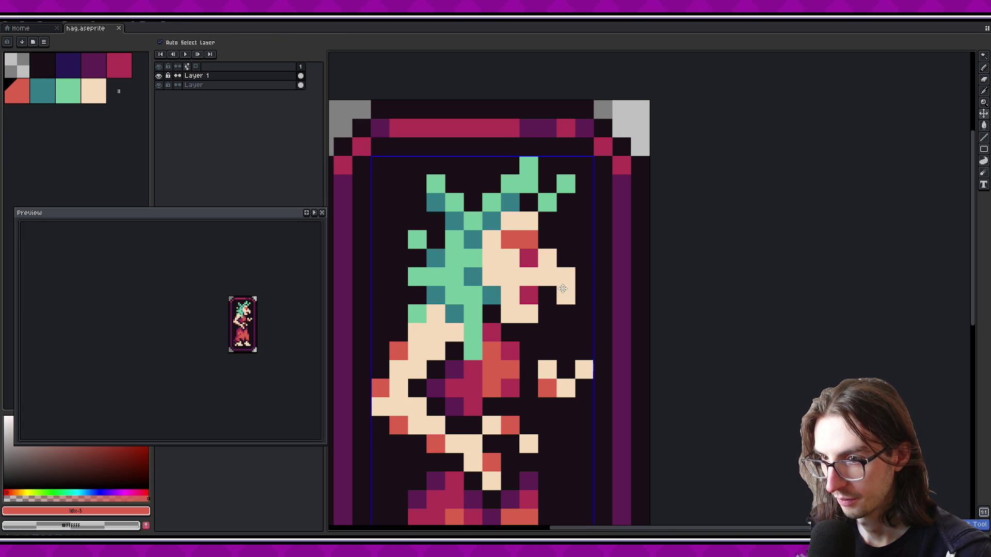
pyautogui.scroll(-1, 567, 286)
pyautogui.click(511, 306)
pyautogui.keyDown('alt'); pyautogui.click(521, 307); pyautogui.keyUp('alt')
pyautogui.click(531, 324)
pyautogui.keyDown('alt'); pyautogui.click(510, 306); pyautogui.keyUp('alt')
pyautogui.click(491, 269)
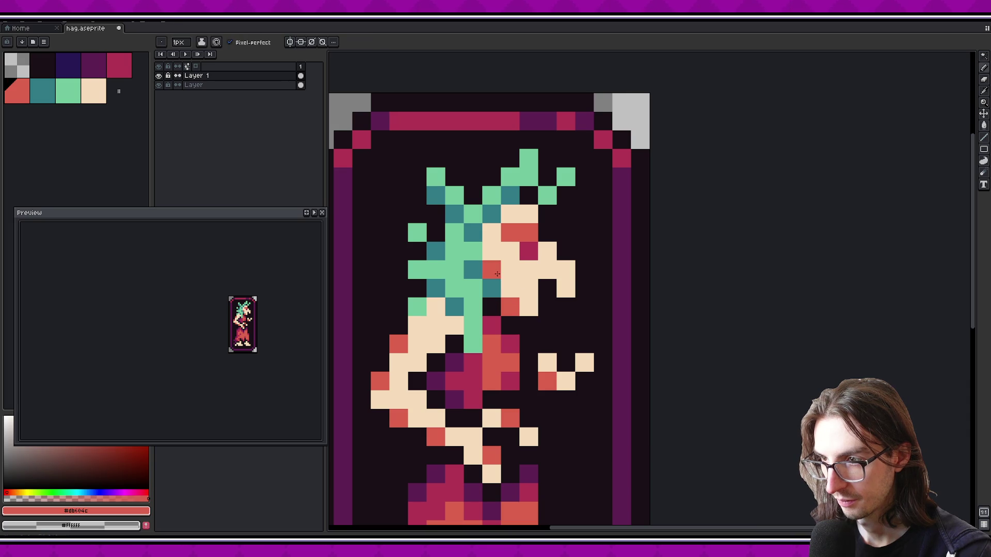
pyautogui.scroll(1, 255, 298)
pyautogui.hotkey('ctrl', 'z')
pyautogui.hotkey('ctrl', 'z')
pyautogui.hotkey('ctrl', 'z')
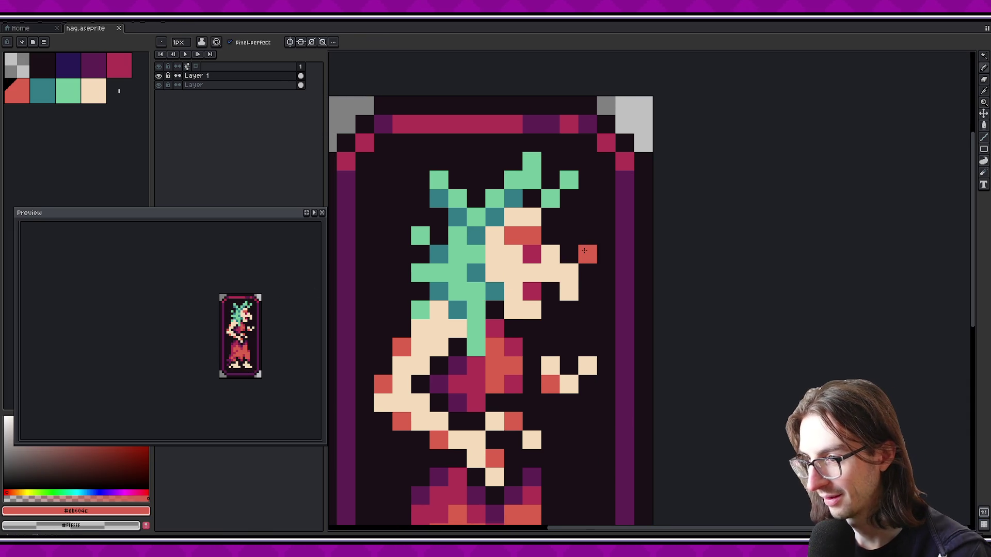
pyautogui.hotkey('ctrl', 'z')
pyautogui.hotkey('ctrl', 'z')
pyautogui.hotkey('ctrl', 'z')
pyautogui.hotkey('ctrl', 'z')
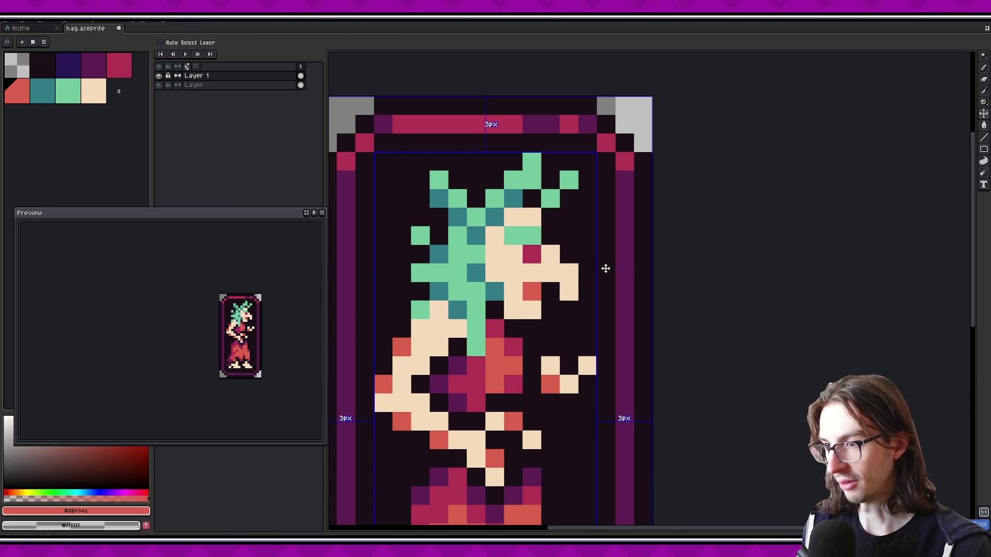
pyautogui.hotkey('ctrl', 'z')
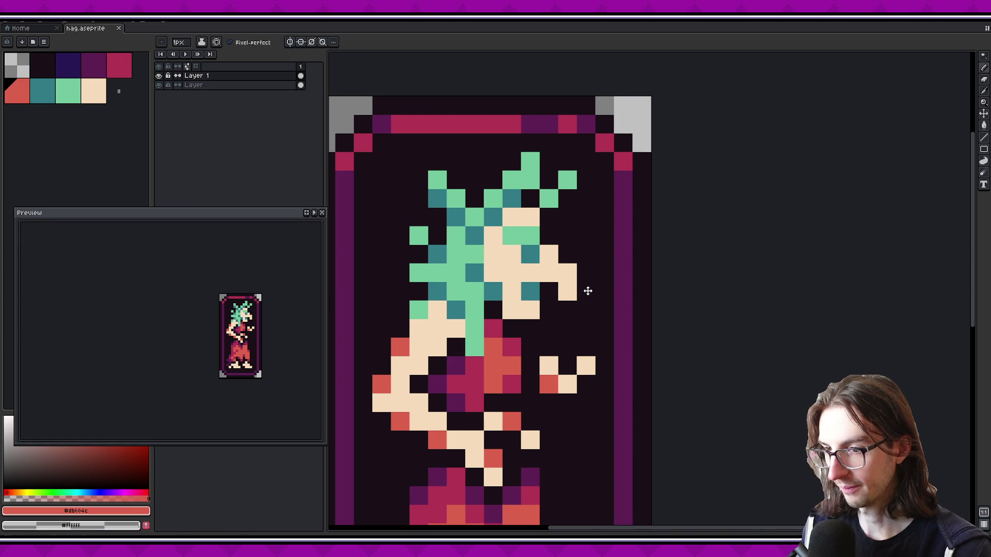
pyautogui.scroll(-2, 586, 288)
pyautogui.scroll(1, 243, 312)
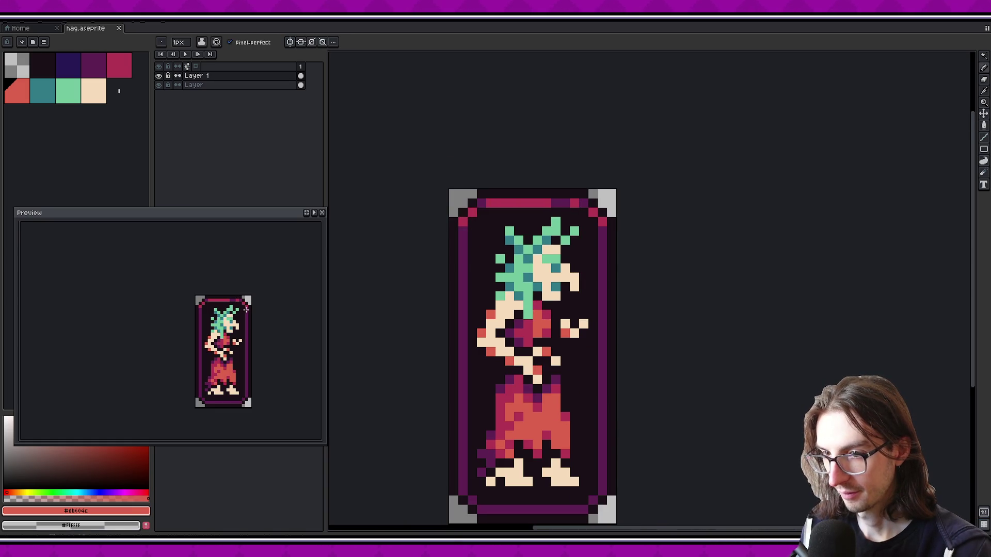
# Eyedrop the cream face colour and pencil a cream pixel on top of the hair
pyautogui.click(503, 300)
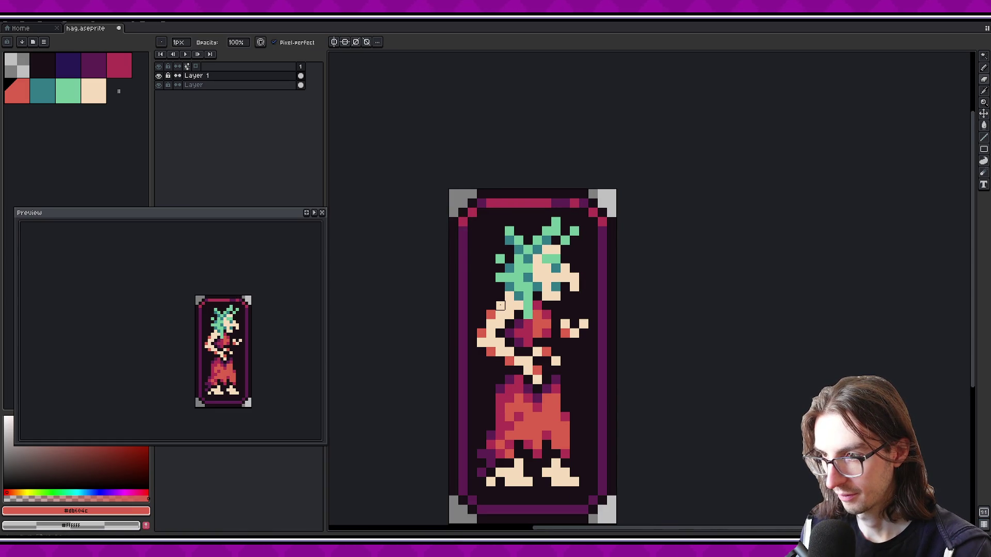
pyautogui.press('alt')
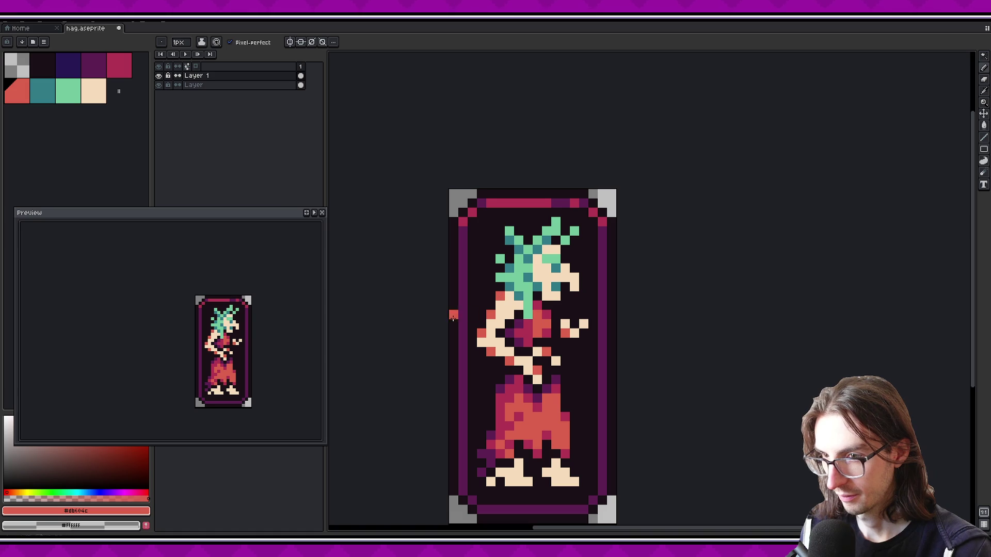
pyautogui.scroll(-3, 251, 329)
pyautogui.scroll(2, 253, 324)
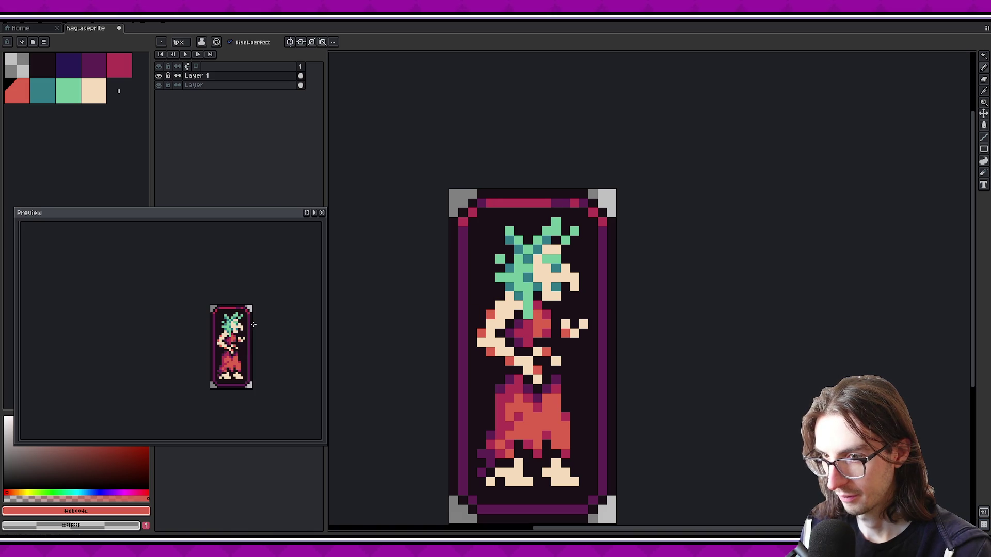
pyautogui.scroll(1, 527, 315)
pyautogui.keyDown('alt'); pyautogui.click(552, 245); pyautogui.keyUp('alt')
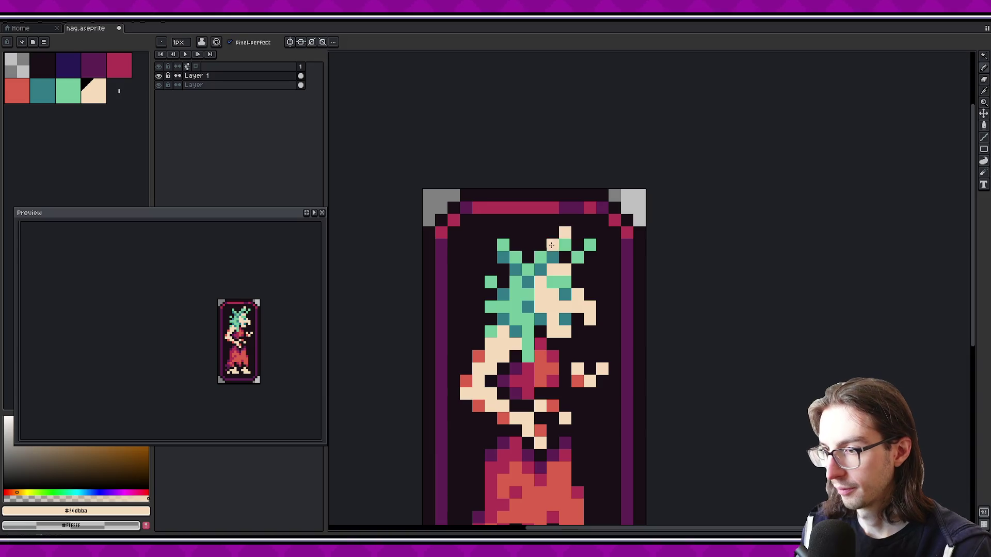
pyautogui.click(514, 257)
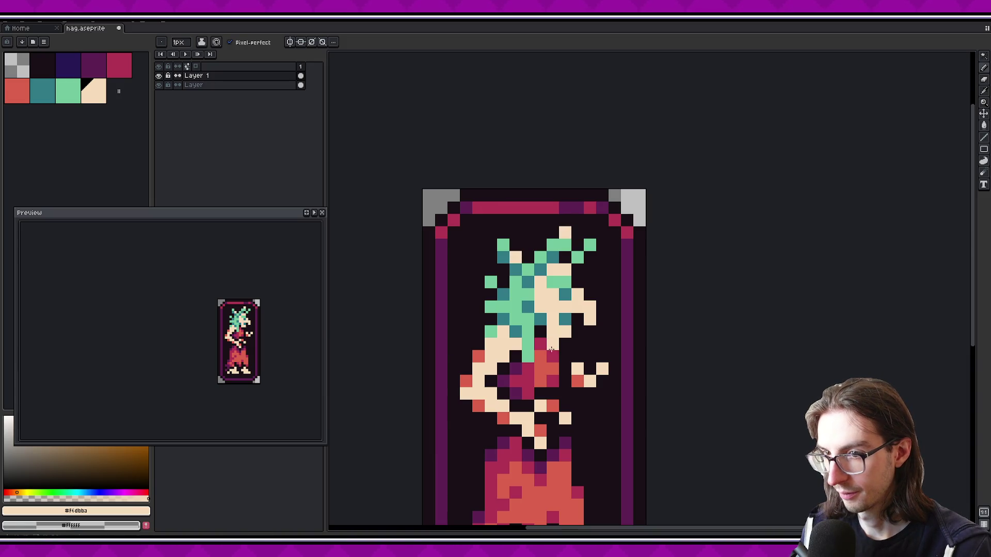
# Magic-wand select every cream pixel to check them, then deselect
pyautogui.press('w')
pyautogui.click(553, 299)
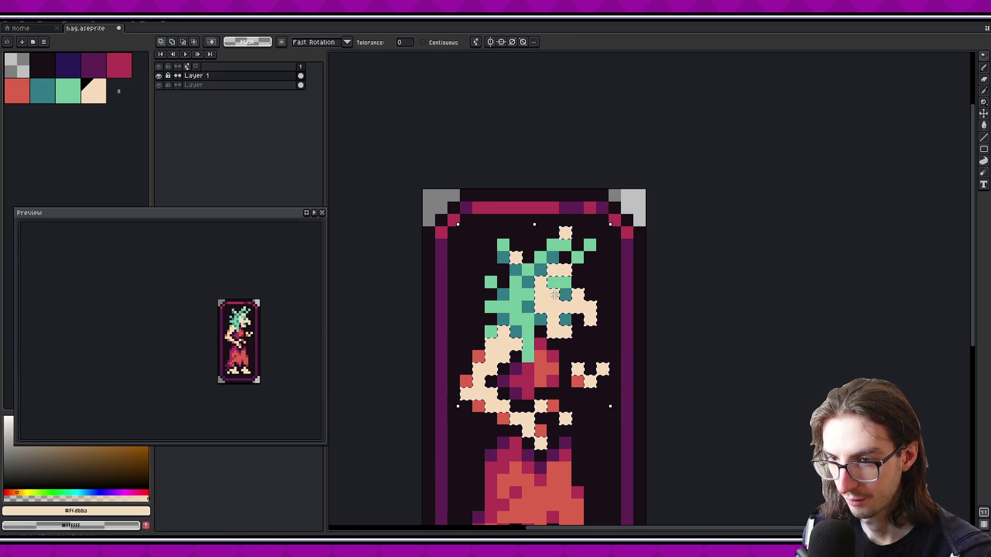
pyautogui.scroll(-1, 520, 268)
pyautogui.hotkey('ctrl', 'd')
# Pick red-orange and pencil three shading pixels onto the left foot
pyautogui.press('i')
pyautogui.click(488, 361)
pyautogui.press('b')
pyautogui.scroll(1, 457, 427)
pyautogui.click(450, 424)
pyautogui.click(462, 437)
pyautogui.click(438, 438)
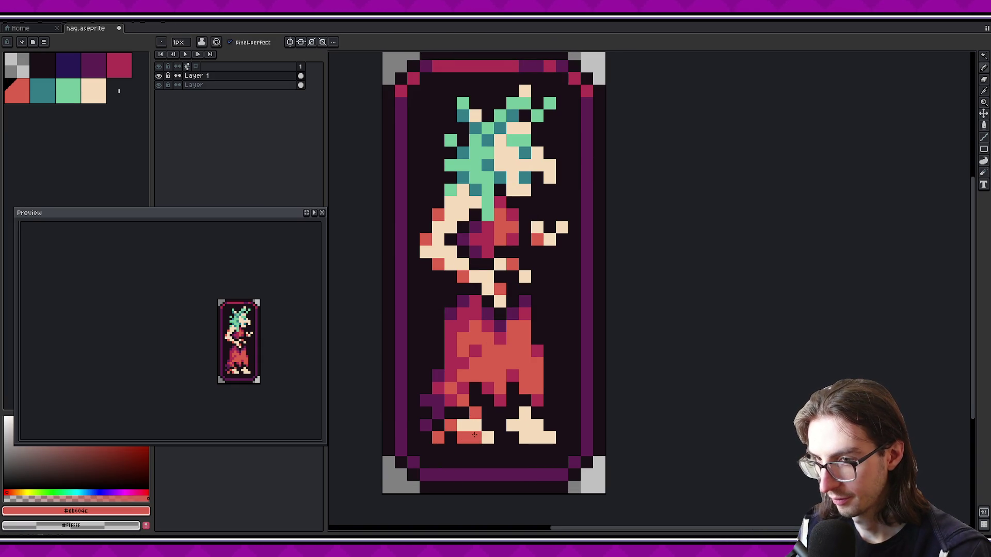
# Add red-orange pixels to the right foot and recolour a cream left-foot pixel
pyautogui.scroll(-1, 271, 370)
pyautogui.scroll(-2, 271, 370)
pyautogui.scroll(2, 271, 370)
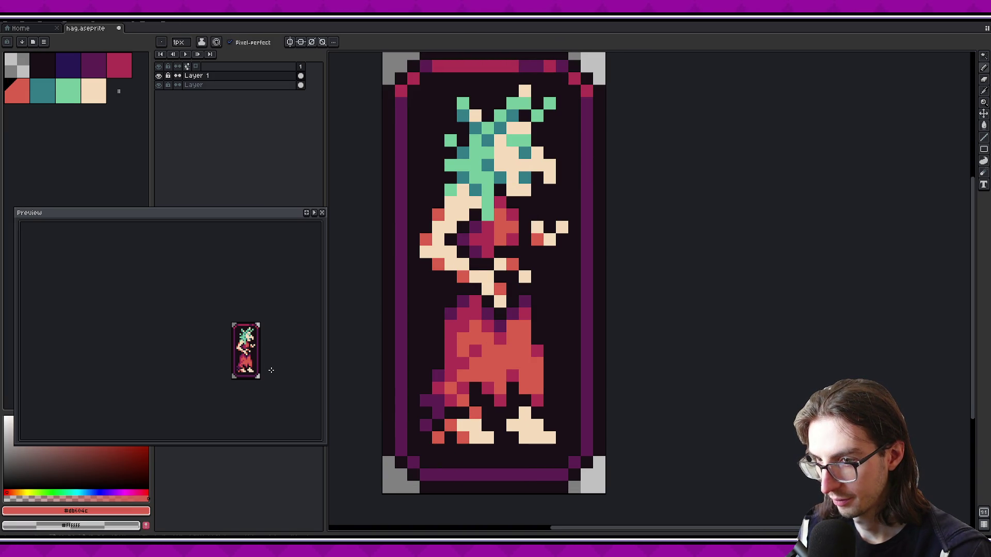
pyautogui.click(513, 424)
pyautogui.click(523, 440)
pyautogui.click(487, 438)
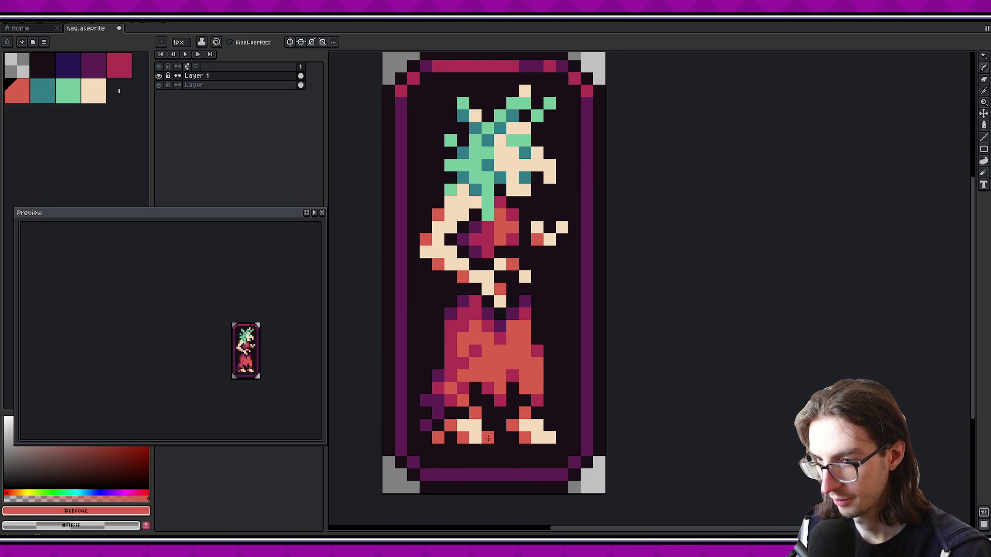
pyautogui.scroll(-1, 278, 354)
pyautogui.scroll(1, 274, 353)
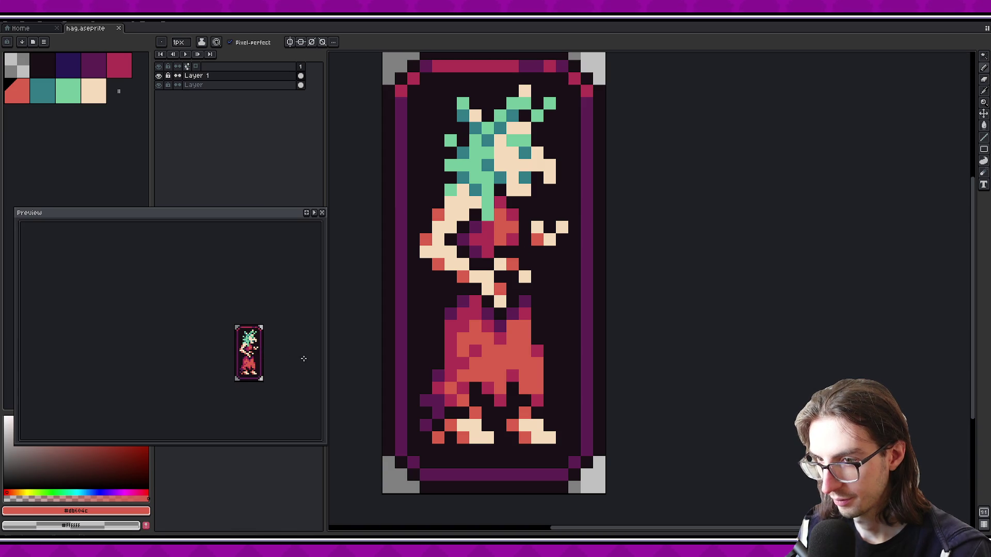
# Try magenta pixels near the feet, undoing the one on the right foot
pyautogui.moveTo(291, 353); pyautogui.dragTo(282, 342)
pyautogui.click(108, 64)
pyautogui.click(448, 425)
pyautogui.click(449, 425)
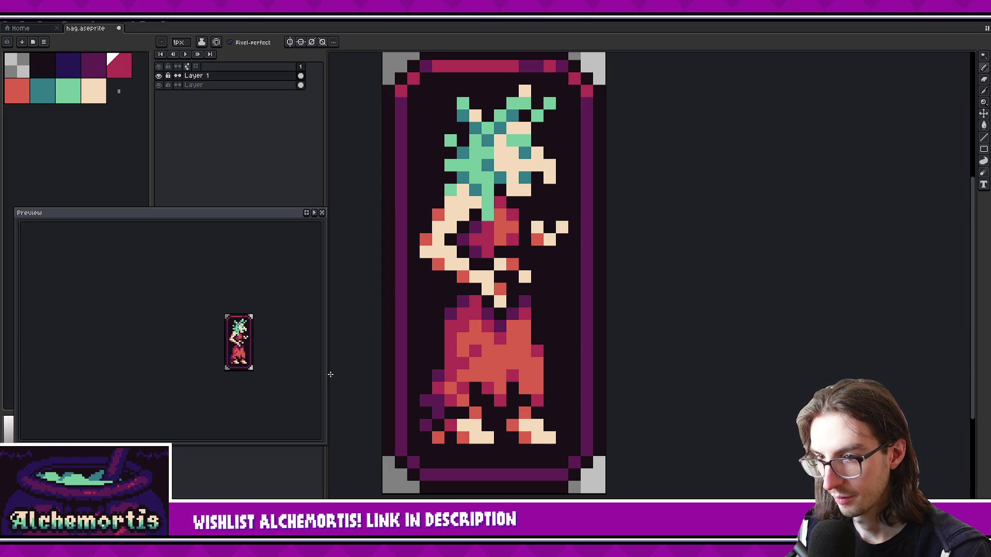
pyautogui.click(548, 437)
pyautogui.hotkey('ctrl', 'z')
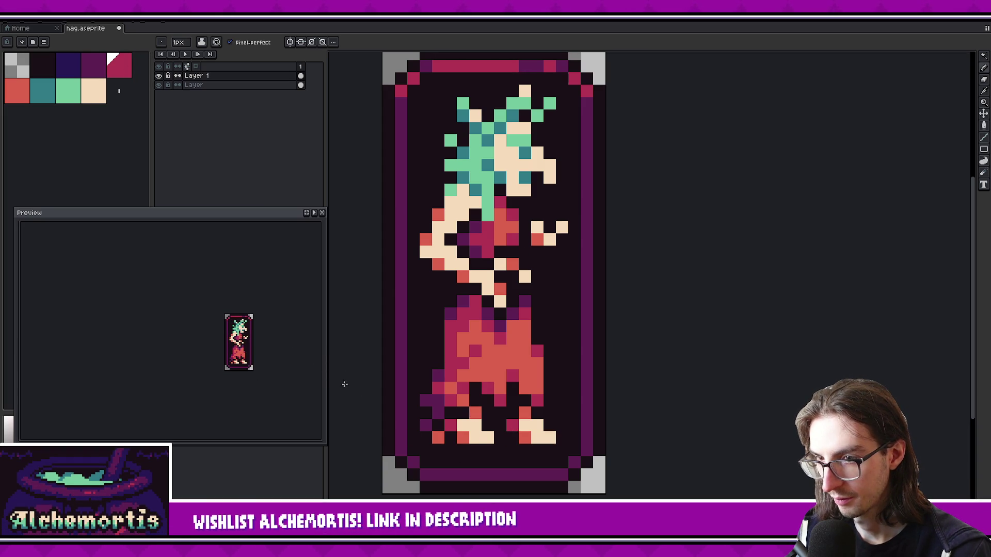
# Rectangle-select the body, then the head, clearing each selection
pyautogui.moveTo(259, 353); pyautogui.dragTo(255, 360)
pyautogui.scroll(1, 258, 357)
pyautogui.press('m')
pyautogui.moveTo(407, 208)
pyautogui.mouseDown()
pyautogui.moveTo(496, 286)
pyautogui.moveTo(588, 427)
pyautogui.moveTo(582, 445)
pyautogui.mouseUp()
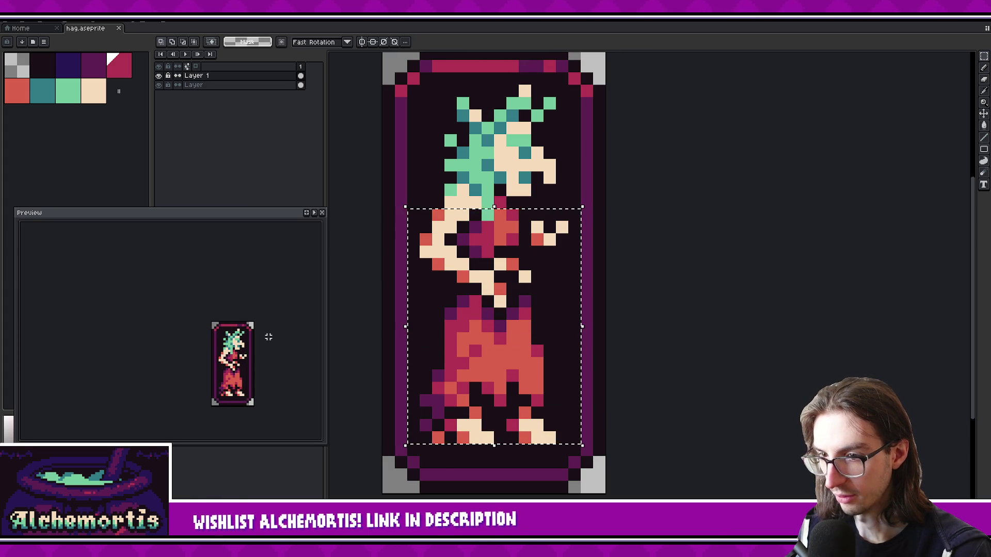
pyautogui.scroll(-1, 267, 336)
pyautogui.hotkey('ctrl', 'd')
pyautogui.scroll(3, 546, 320)
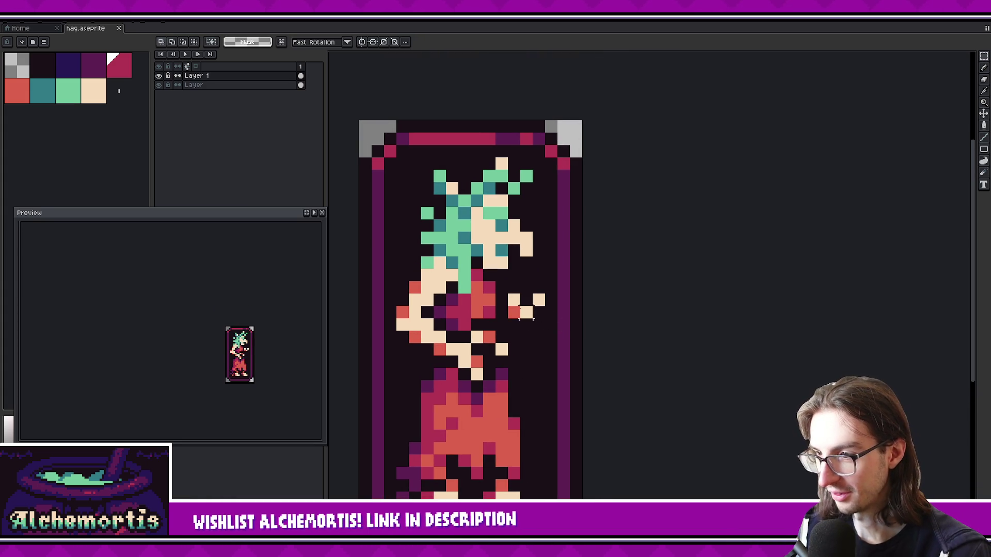
pyautogui.moveTo(414, 176); pyautogui.dragTo(553, 265)
pyautogui.hotkey('ctrl', 'd')
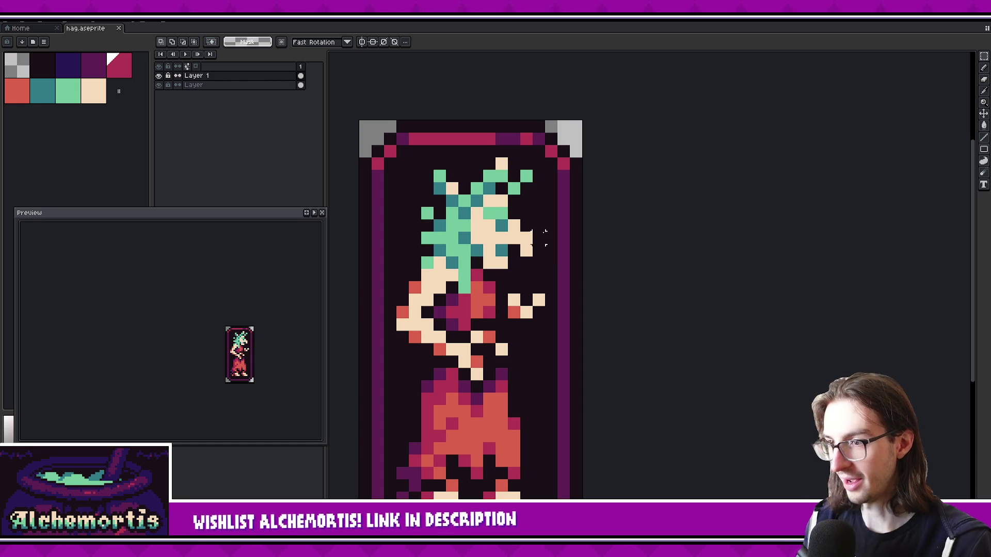
# Pick peach skin and paint two green head pixels peach
pyautogui.press('b')
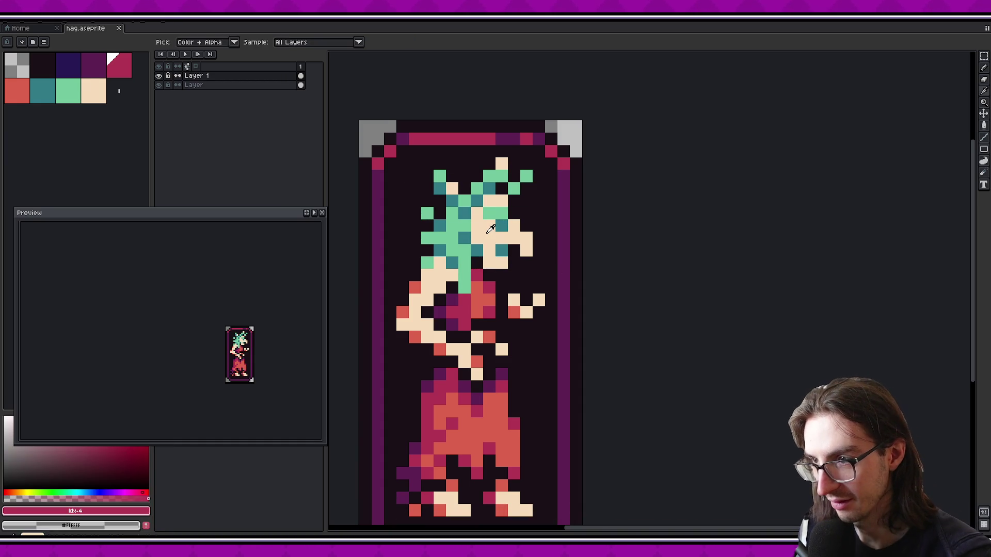
pyautogui.keyDown('alt'); pyautogui.click(487, 232); pyautogui.keyUp('alt')
pyautogui.moveTo(489, 213); pyautogui.dragTo(495, 212)
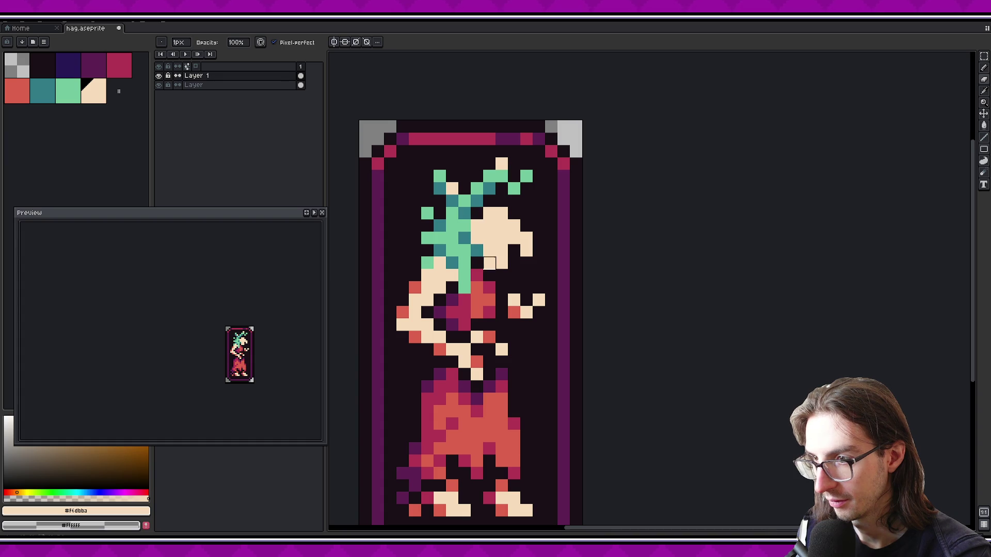
# Rework the chin outline with darker and cream pixels, then undo three edits
pyautogui.rightClick(502, 262)
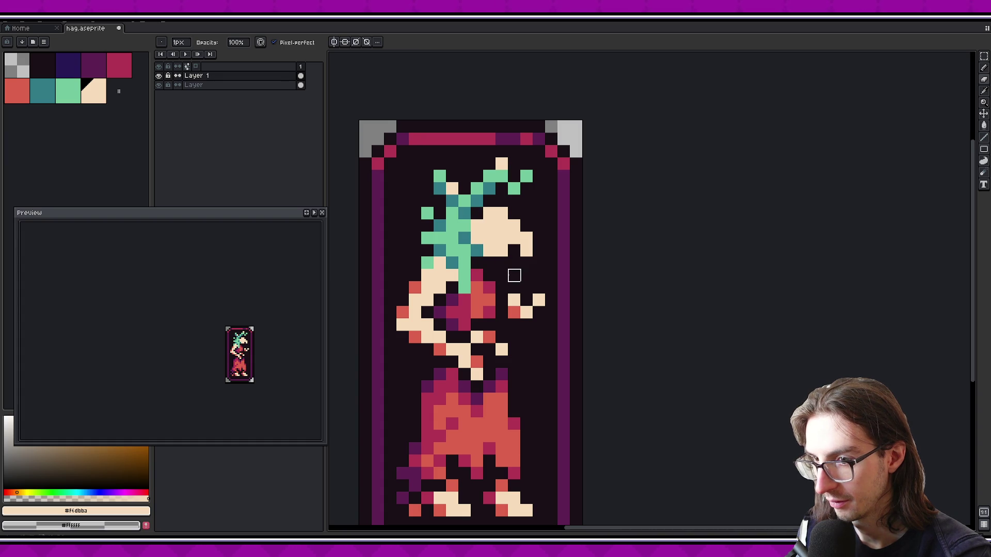
pyautogui.click(489, 263)
pyautogui.rightClick(477, 237)
pyautogui.rightClick(489, 251)
pyautogui.rightClick(489, 263)
pyautogui.click(502, 263)
pyautogui.hotkey('ctrl', 'z')
pyautogui.hotkey('ctrl', 'z')
pyautogui.hotkey('ctrl', 'z')
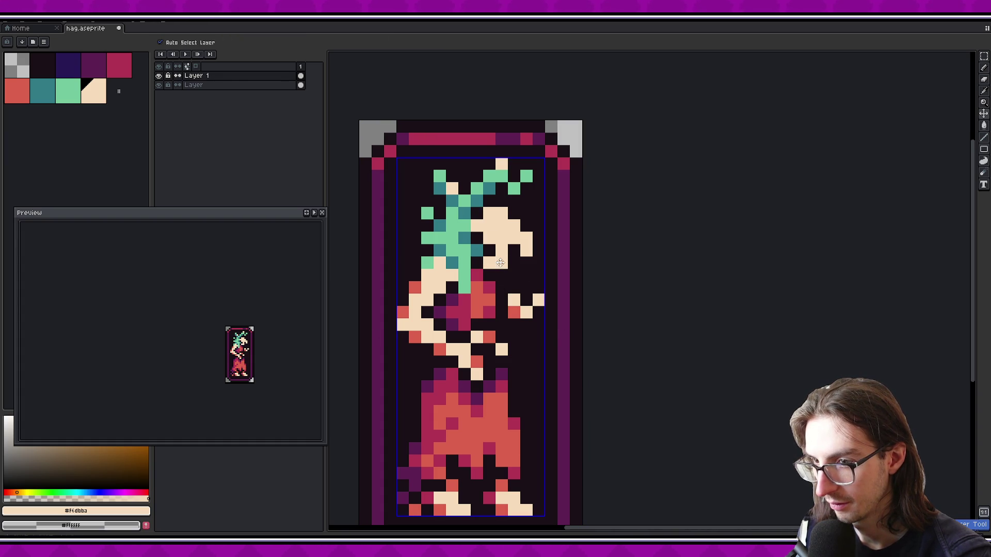
pyautogui.hotkey('ctrl', 'z')
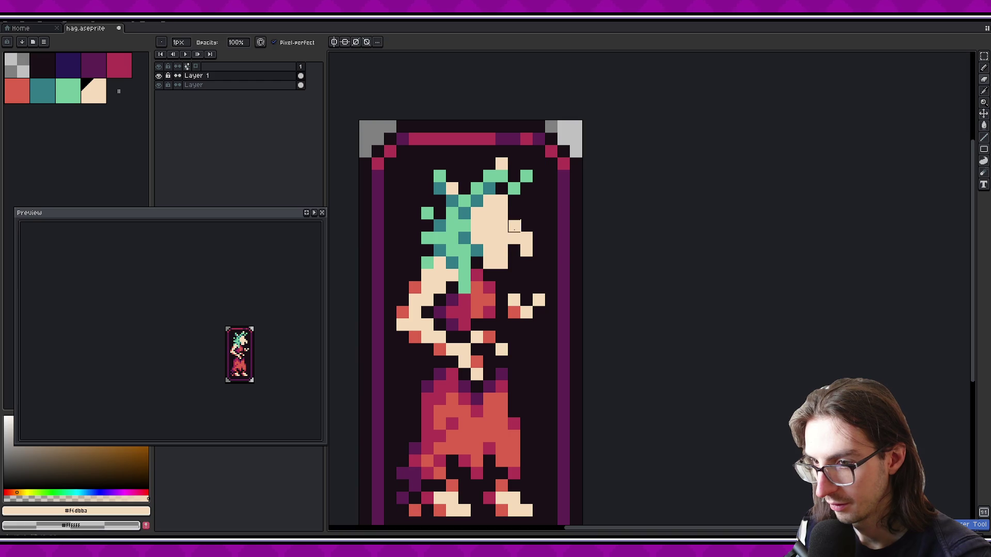
pyautogui.hotkey('ctrl', 'z')
pyautogui.hotkey('ctrl', 'z')
pyautogui.hotkey('ctrl', 'z')
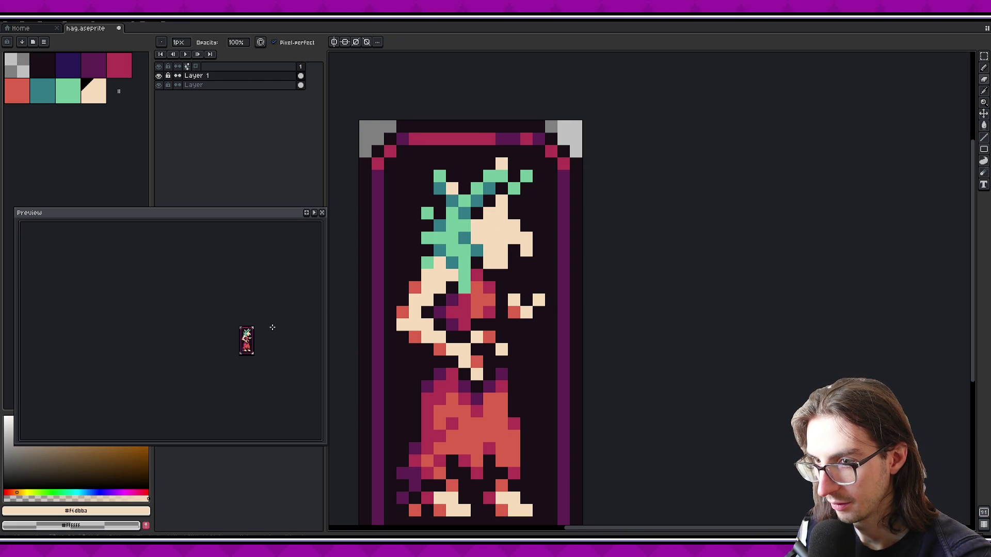
# Trial three red eye pixels on the face, undo them, then box-select the face
pyautogui.moveTo(477, 226); pyautogui.dragTo(457, 243)
pyautogui.click(17, 92)
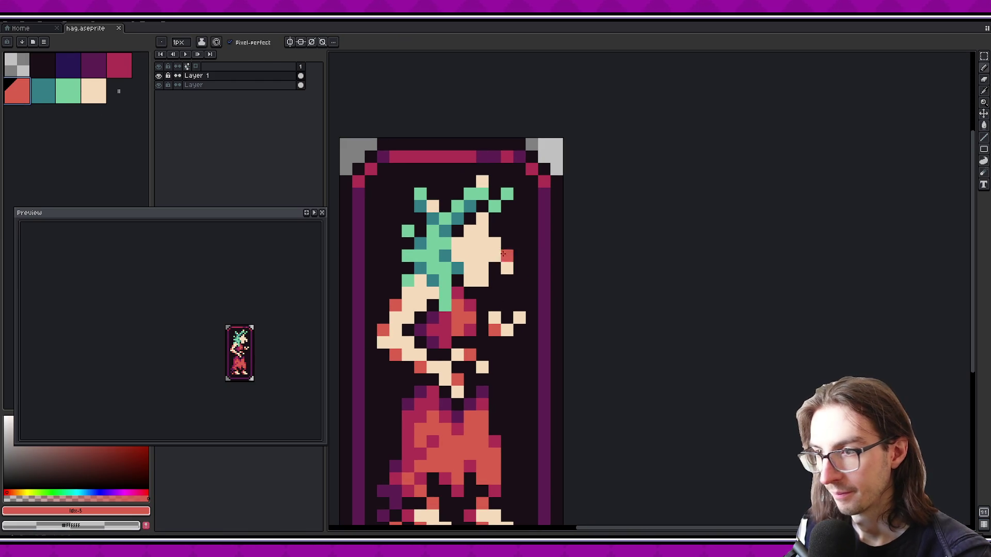
pyautogui.click(470, 231)
pyautogui.click(469, 244)
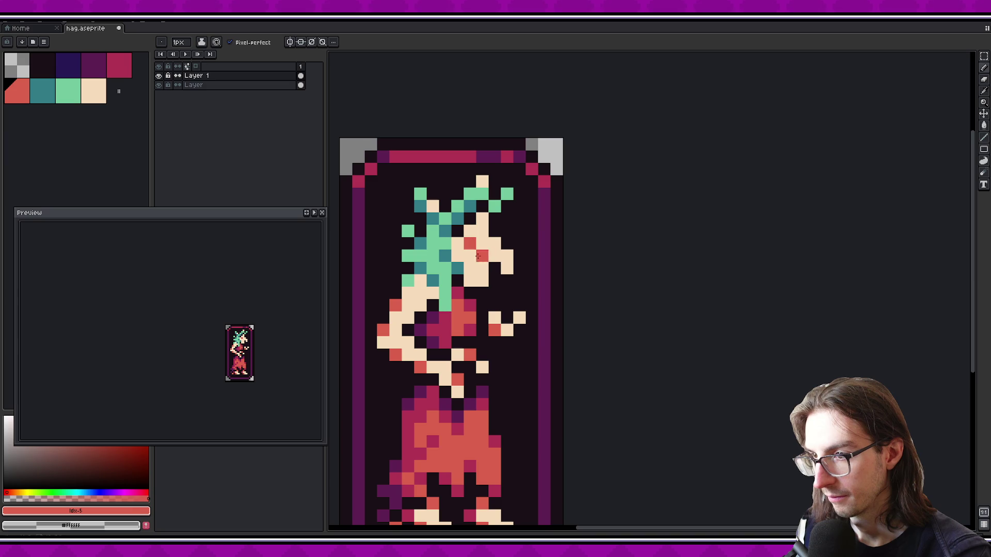
pyautogui.click(480, 264)
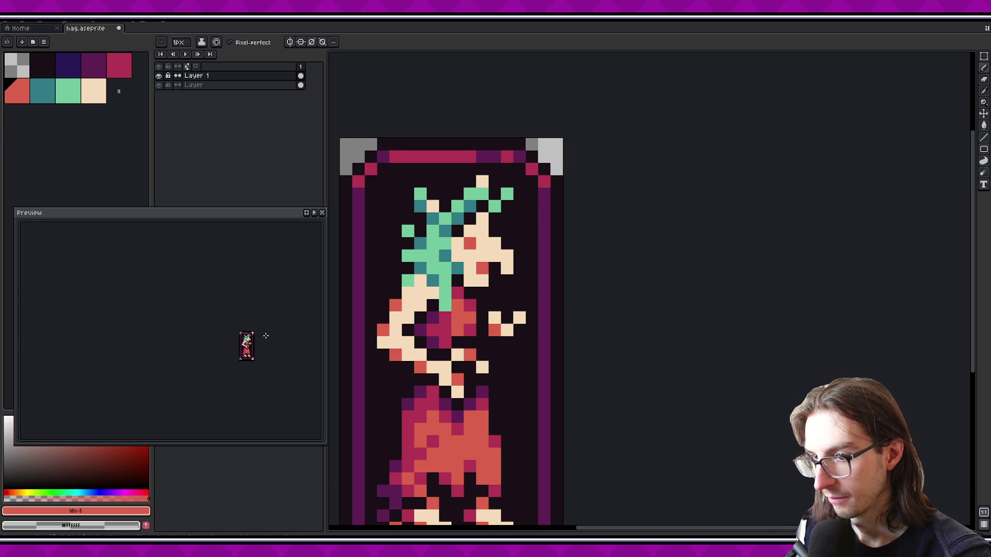
pyautogui.hotkey('ctrl', 'z')
pyautogui.hotkey('ctrl', 'z')
pyautogui.hotkey('ctrl', 'z')
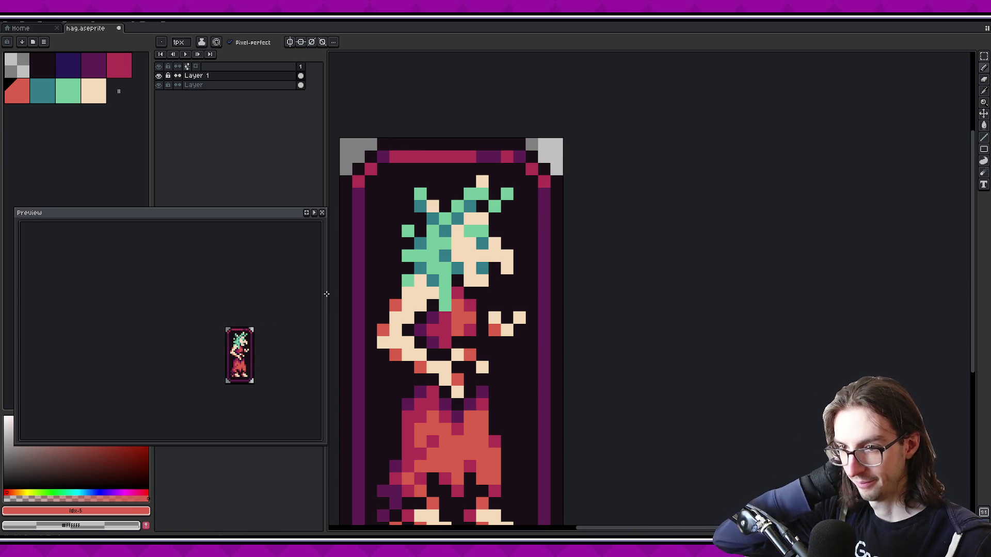
pyautogui.press('m')
pyautogui.moveTo(451, 210); pyautogui.dragTo(535, 287)
pyautogui.click(532, 277)
pyautogui.scroll(1, 532, 268)
pyautogui.press('w')
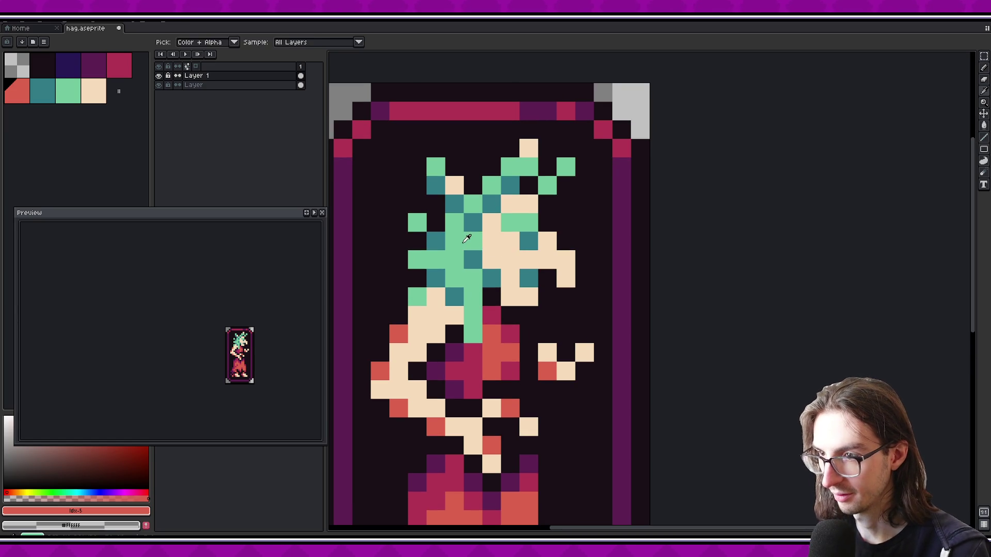
pyautogui.keyDown('alt'); pyautogui.click(467, 235); pyautogui.keyUp('alt')
pyautogui.scroll(-1, 473, 241)
pyautogui.click(472, 241)
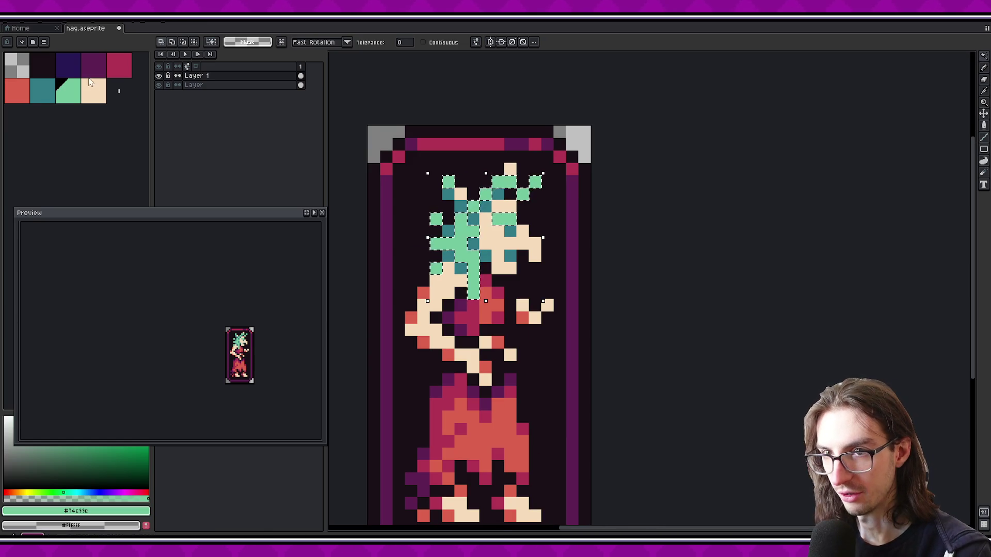
pyautogui.click(17, 92)
pyautogui.press('f')
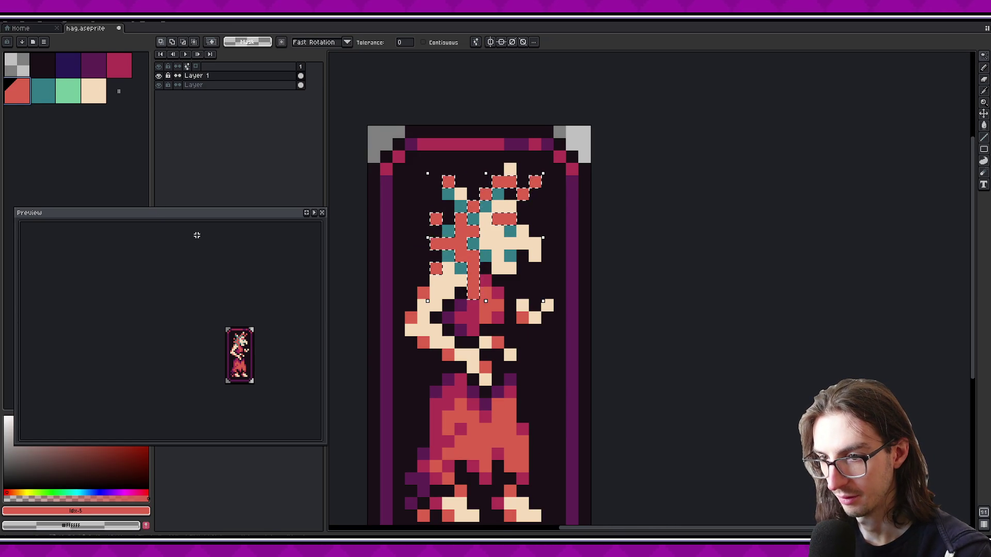
pyautogui.click(494, 207)
pyautogui.click(122, 70)
pyautogui.press('f')
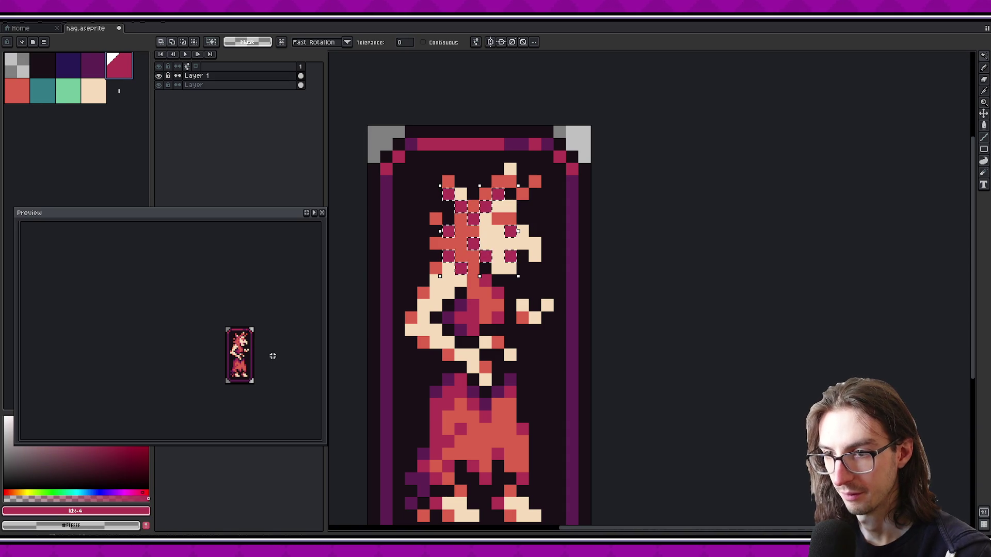
pyautogui.scroll(1, 261, 345)
pyautogui.hotkey('ctrl', 'd')
pyautogui.press(']')
pyautogui.press(']')
pyautogui.press('b')
pyautogui.click(509, 232)
pyautogui.click(509, 256)
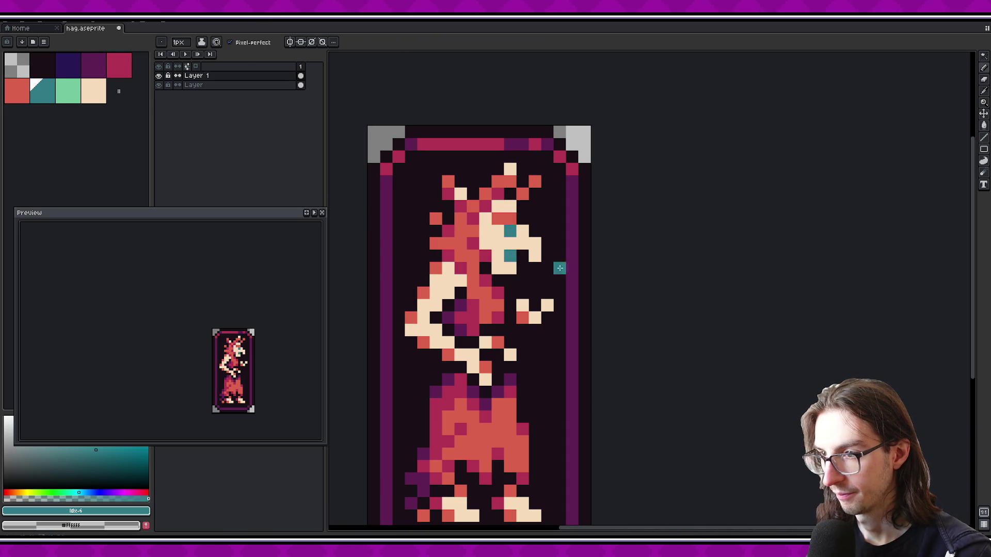
pyautogui.click(68, 90)
pyautogui.click(497, 219)
pyautogui.scroll(-1, 228, 316)
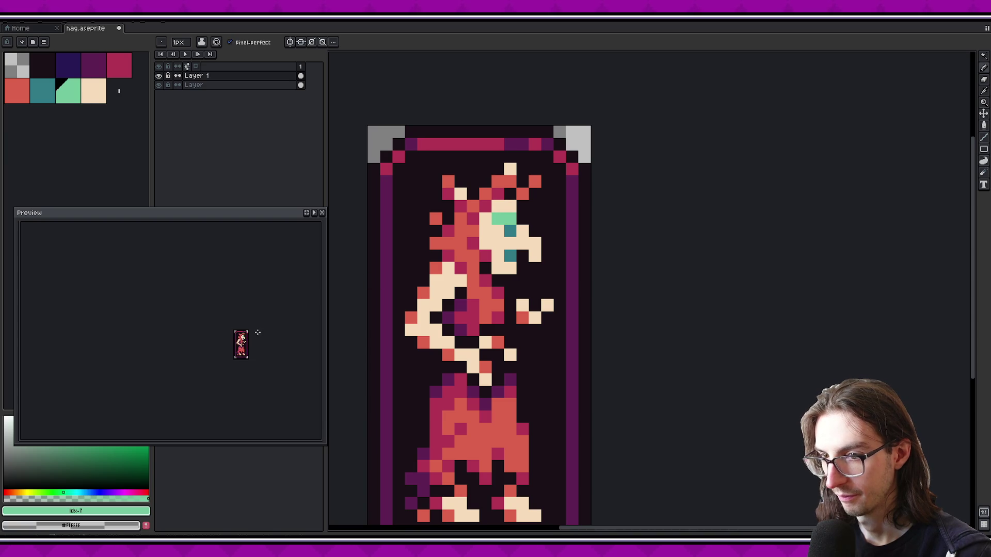
pyautogui.hotkey('ctrl', 'z')
pyautogui.hotkey('ctrl', 'z')
pyautogui.hotkey('ctrl', 'z')
pyautogui.hotkey('ctrl', 'y')
pyautogui.hotkey('ctrl', 'y')
pyautogui.hotkey('ctrl', 'y')
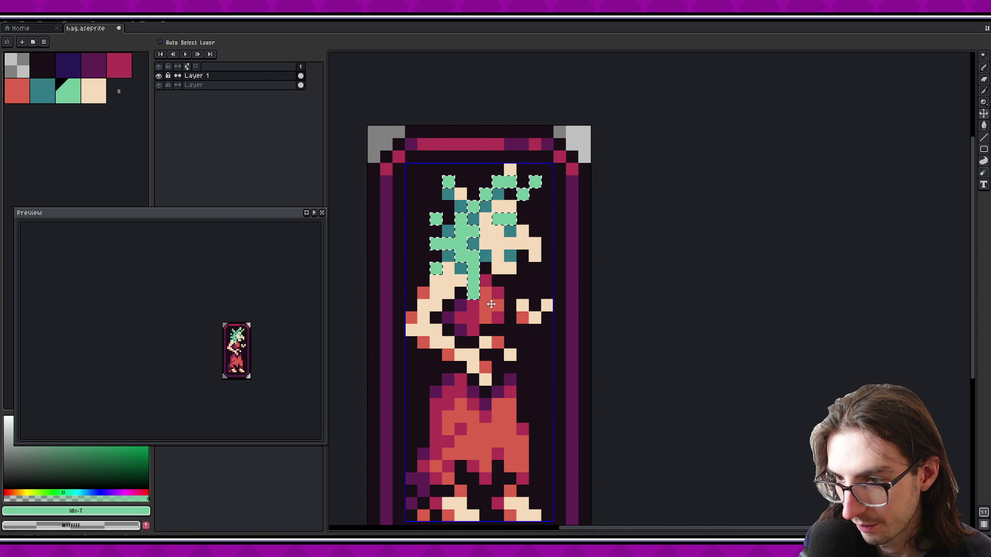
pyautogui.scroll(-10, 490, 305)
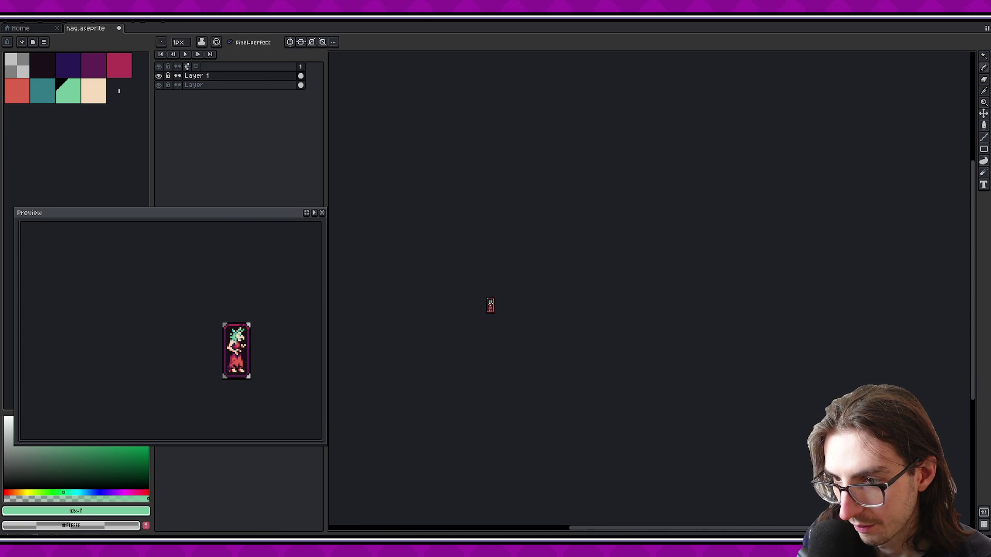
# Choose the crimson dress colour and save the drawing to hag.aseprite
pyautogui.scroll(10, 490, 305)
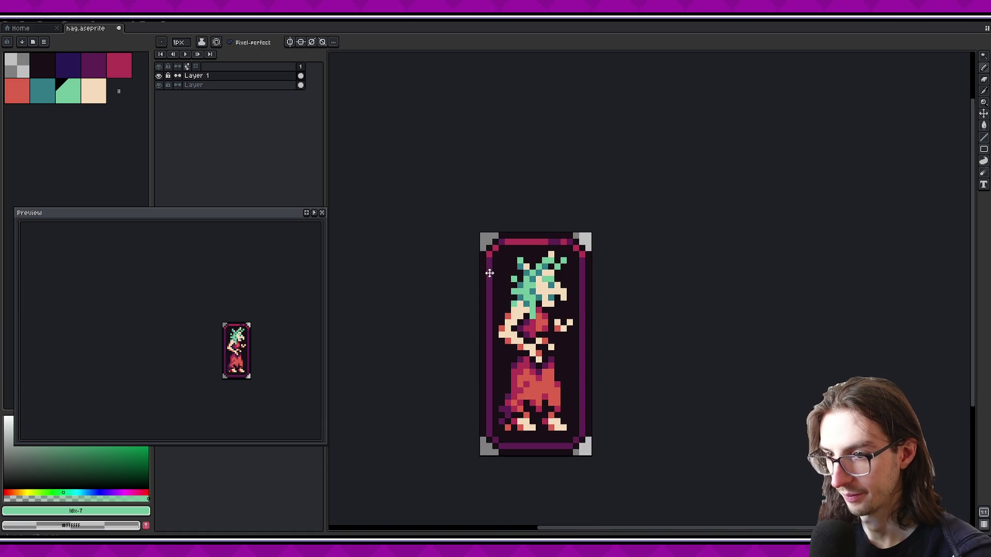
pyautogui.scroll(-2, 600, 349)
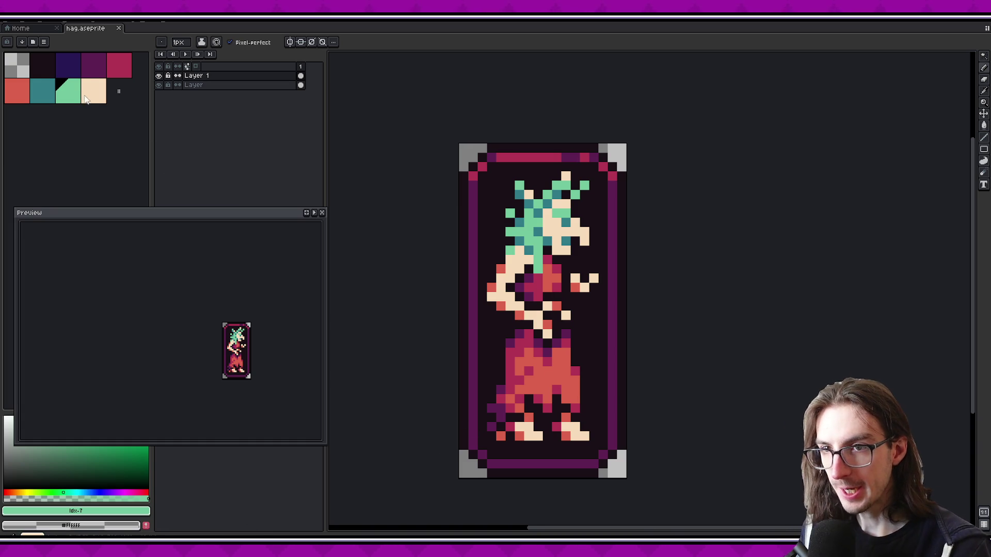
pyautogui.press(']')
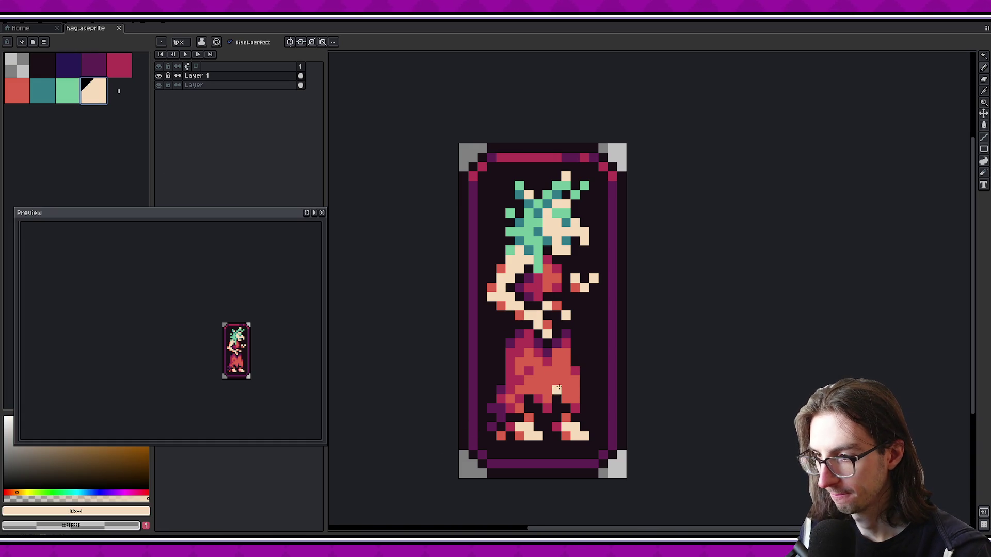
pyautogui.keyDown('alt'); pyautogui.click(575, 390); pyautogui.keyUp('alt')
pyautogui.hotkey('ctrl', 's')
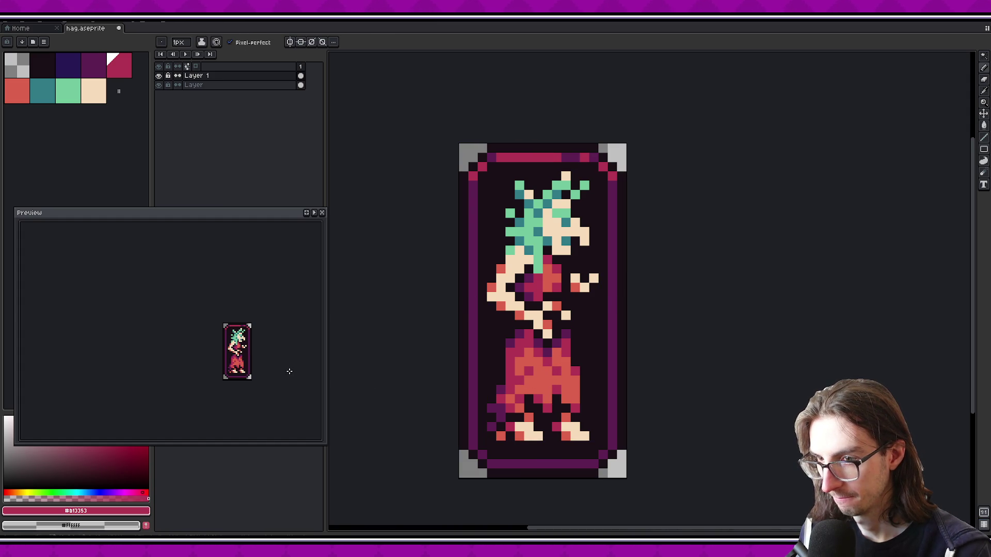
# Undo two stray pencil strokes on the dress
pyautogui.scroll(1, 260, 350)
pyautogui.scroll(-1, 254, 351)
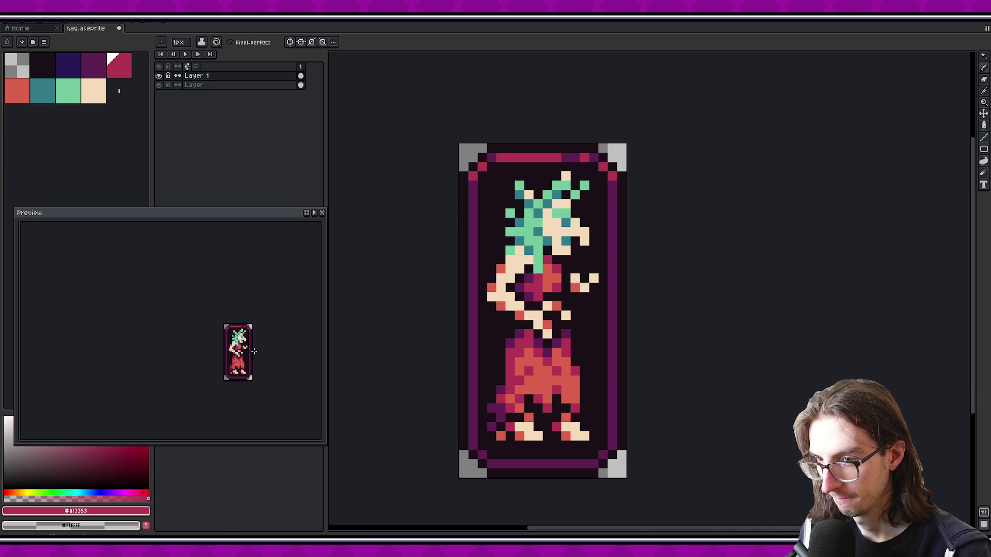
pyautogui.hotkey('ctrl', 'z')
pyautogui.hotkey('ctrl', 'z')
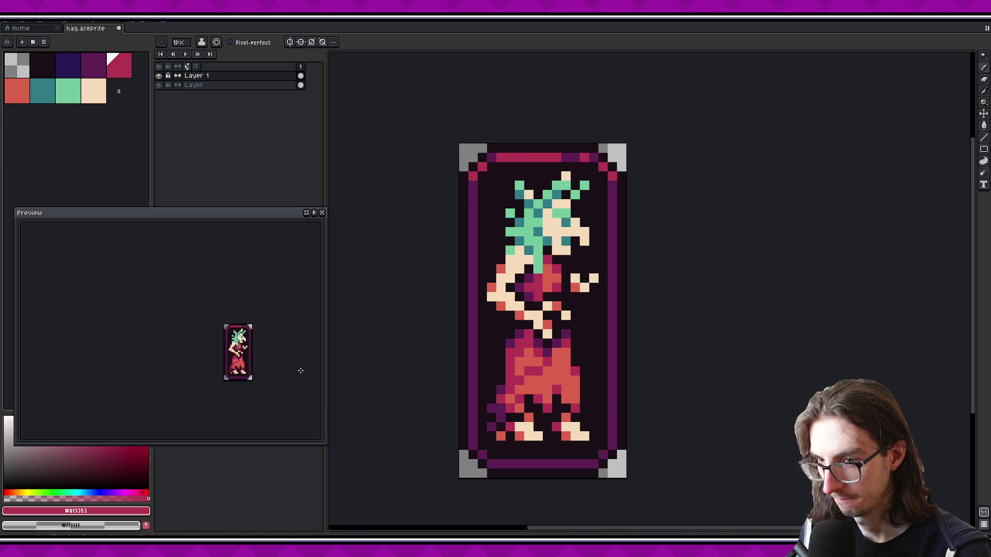
pyautogui.hotkey('ctrl', 'z')
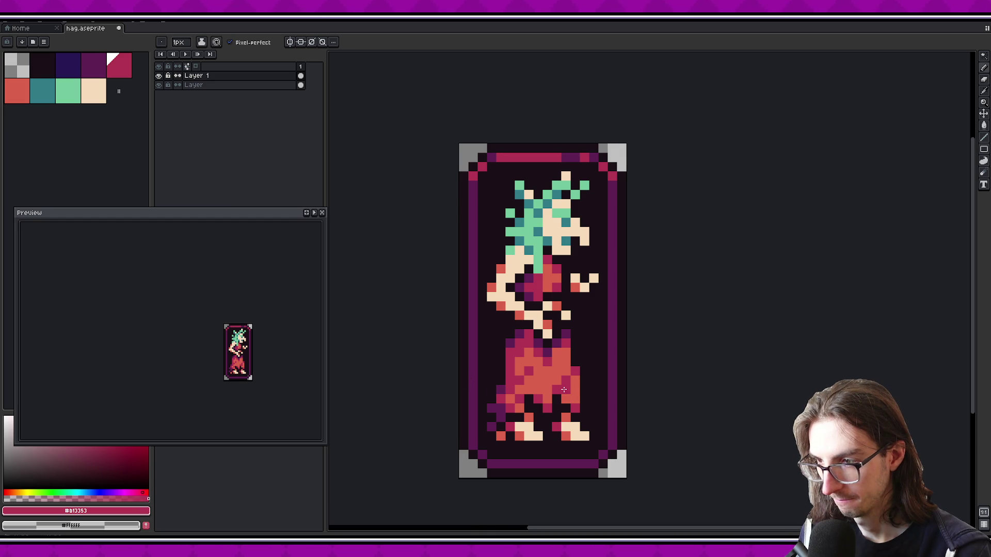
pyautogui.scroll(1, 258, 352)
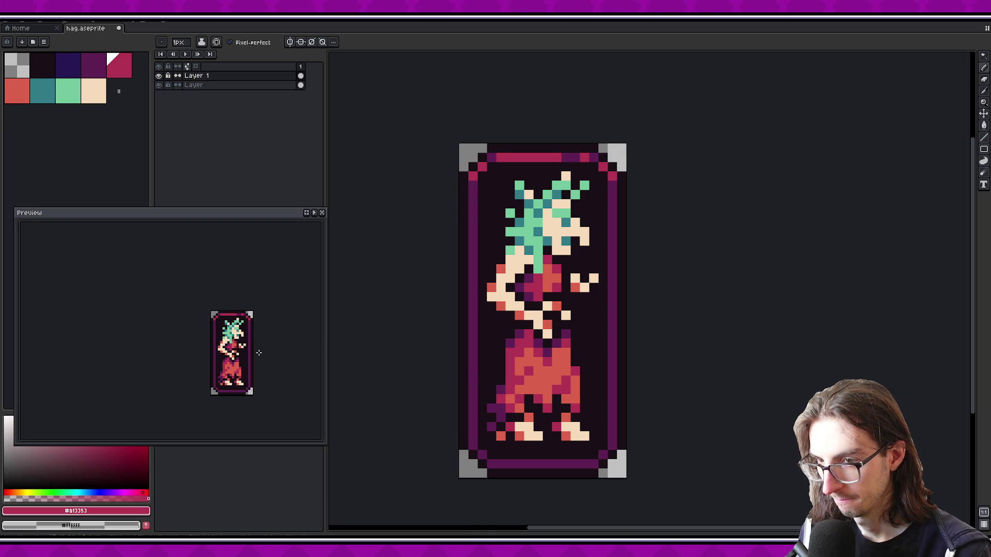
pyautogui.scroll(-1, 259, 352)
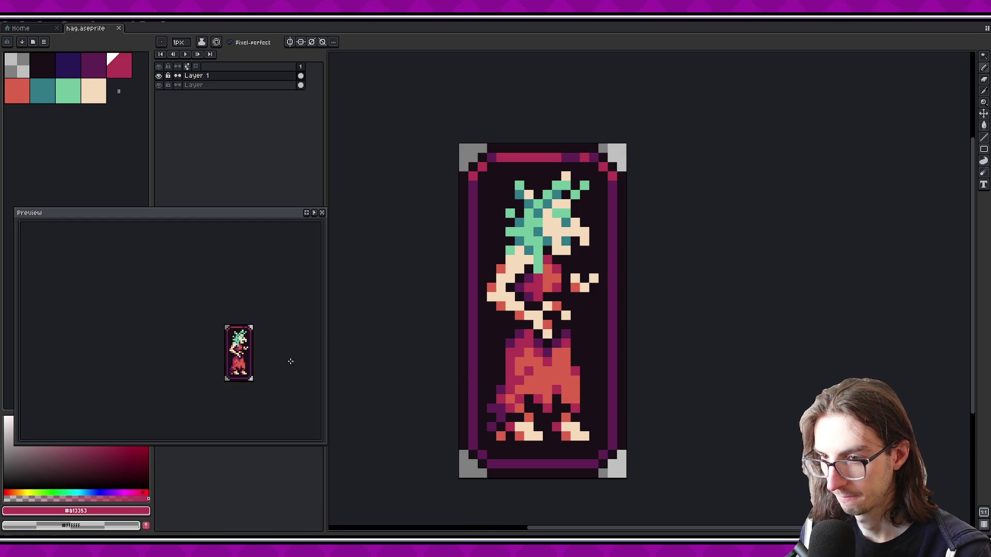
# Box-select the hag's head and hair with the rectangular marquee
pyautogui.moveTo(614, 344); pyautogui.dragTo(588, 305)
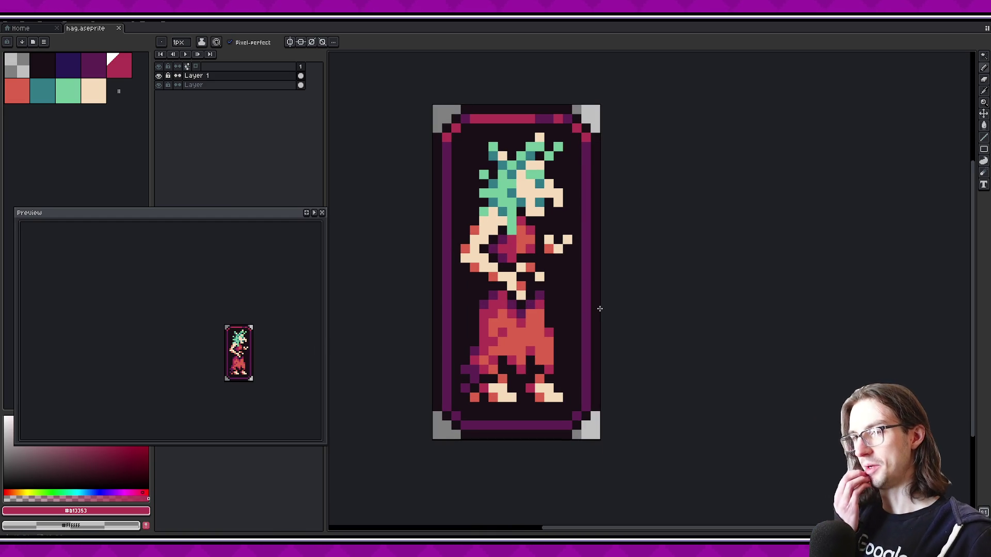
pyautogui.scroll(2, 609, 318)
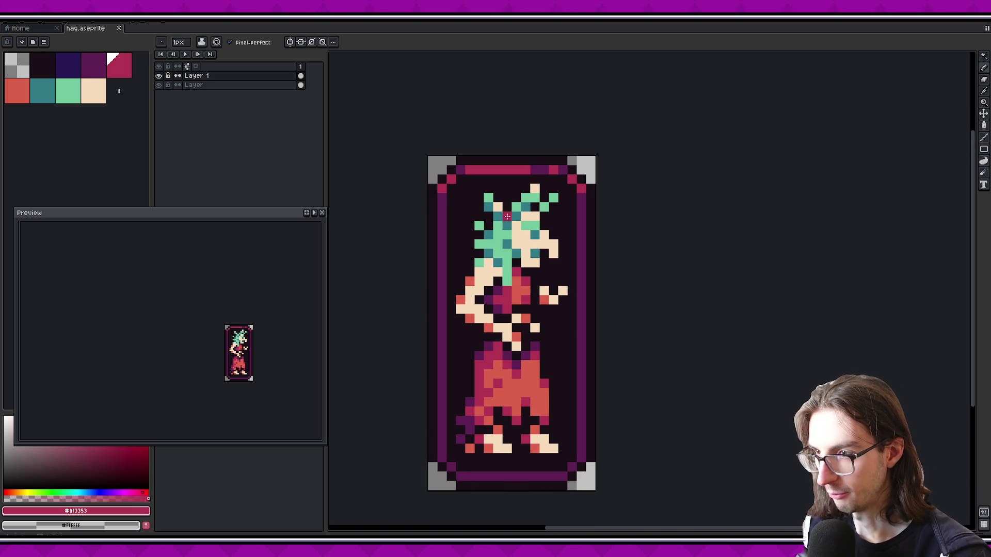
pyautogui.press('m')
pyautogui.moveTo(465, 184); pyautogui.dragTo(541, 221)
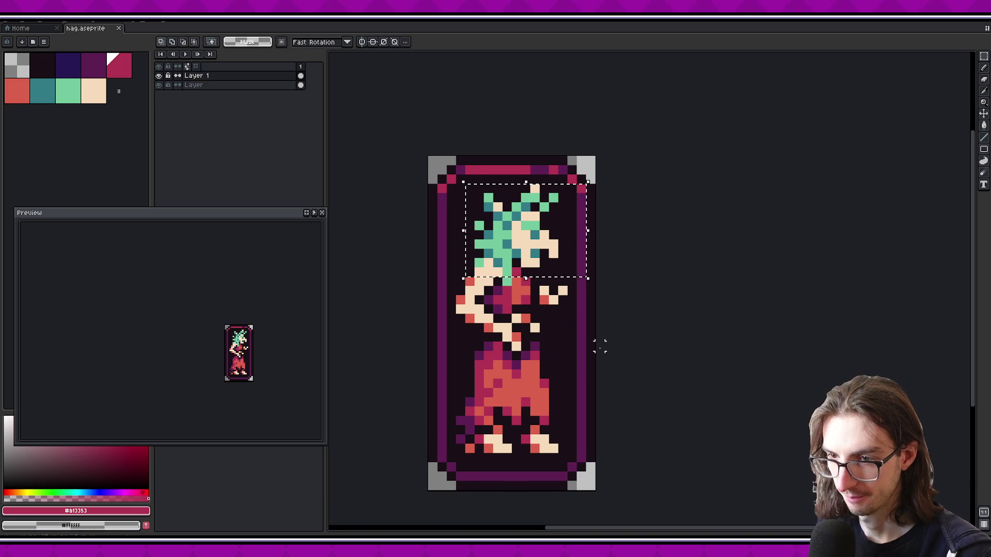
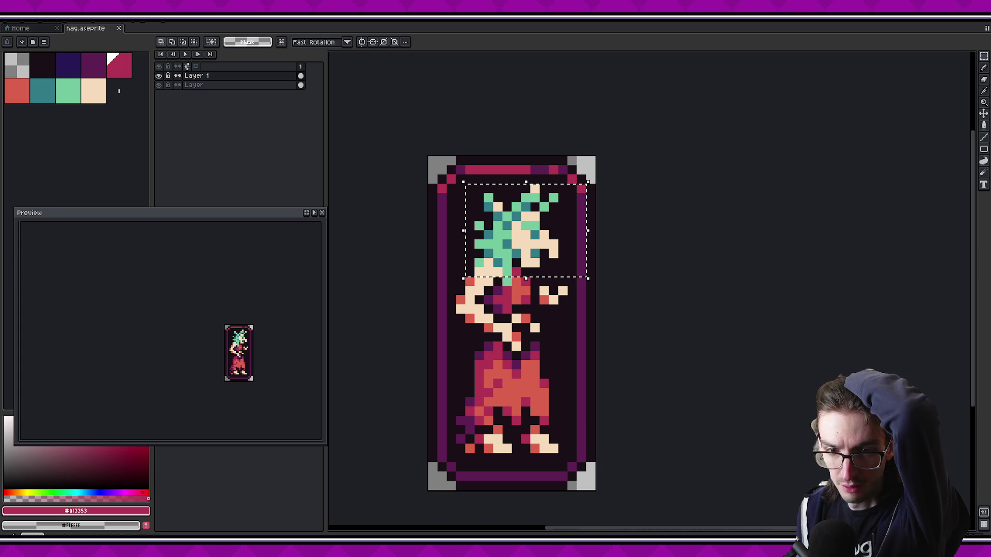
# Clear the selection and paint two face pixels teal with the Pencil
pyautogui.scroll(1, 542, 221)
pyautogui.hotkey('ctrl', 'd')
pyautogui.click(68, 91)
pyautogui.press('b')
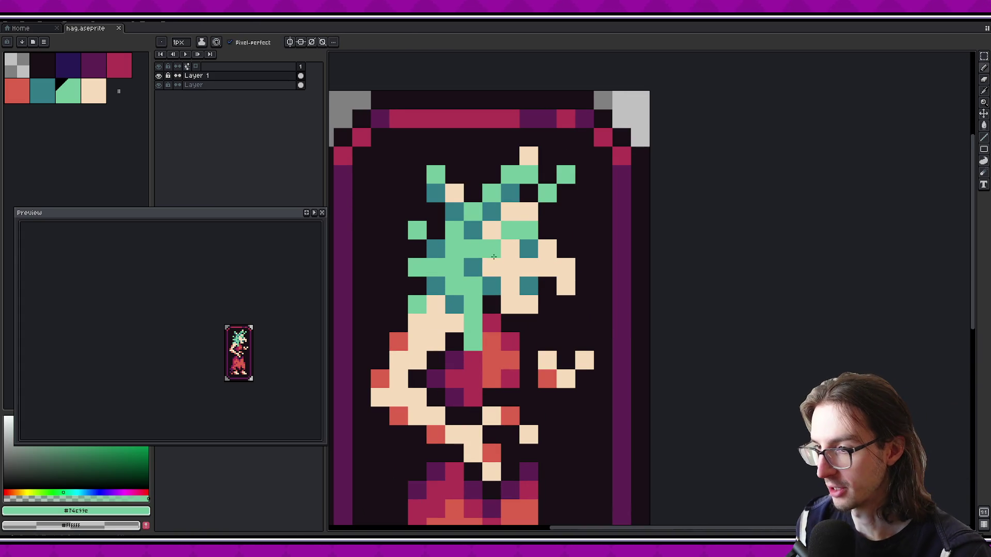
pyautogui.keyDown('alt'); pyautogui.click(528, 249); pyautogui.keyUp('alt')
pyautogui.moveTo(492, 250); pyautogui.dragTo(505, 280)
# Swap teal and peach pixels between the hair and face, undoing some changes
pyautogui.keyDown('alt'); pyautogui.click(510, 249); pyautogui.keyUp('alt')
pyautogui.keyDown('alt'); pyautogui.click(529, 286); pyautogui.keyUp('alt')
pyautogui.keyDown('alt'); pyautogui.click(528, 305); pyautogui.keyUp('alt')
pyautogui.click(510, 286)
pyautogui.keyDown('alt'); pyautogui.click(491, 267); pyautogui.keyUp('alt')
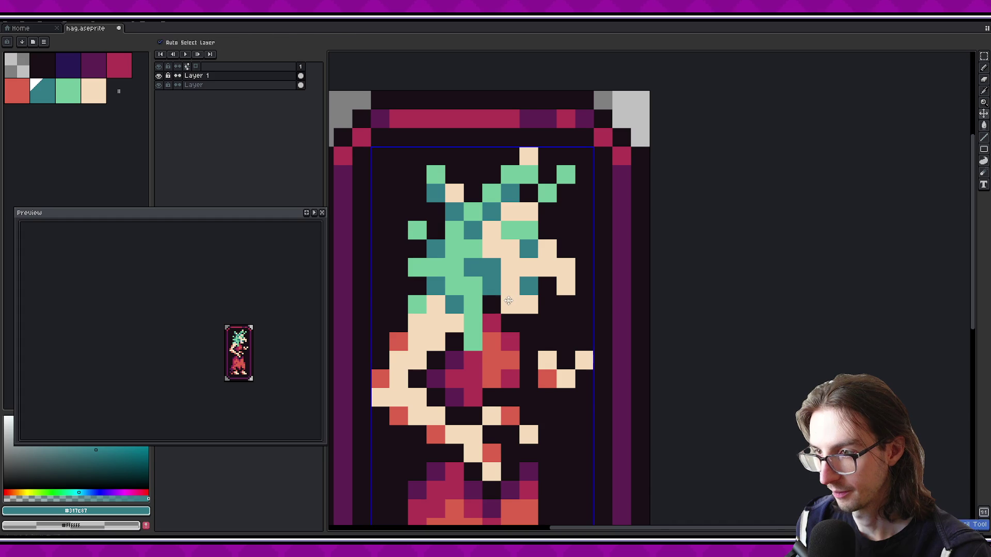
pyautogui.click(510, 304)
pyautogui.click(491, 249)
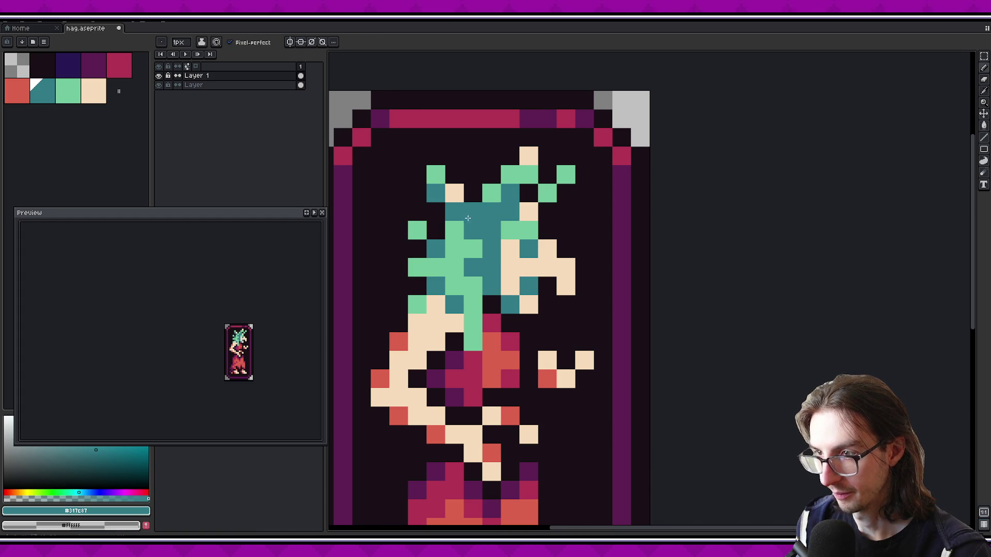
pyautogui.hotkey('ctrl', 'z')
pyautogui.hotkey('ctrl', 'z')
pyautogui.hotkey('ctrl', 'z')
pyautogui.hotkey('ctrl', 'z')
pyautogui.hotkey('ctrl', 'd')
# Repaint two hair pixels peach and two face pixels teal
pyautogui.keyDown('alt'); pyautogui.click(516, 279); pyautogui.keyUp('alt')
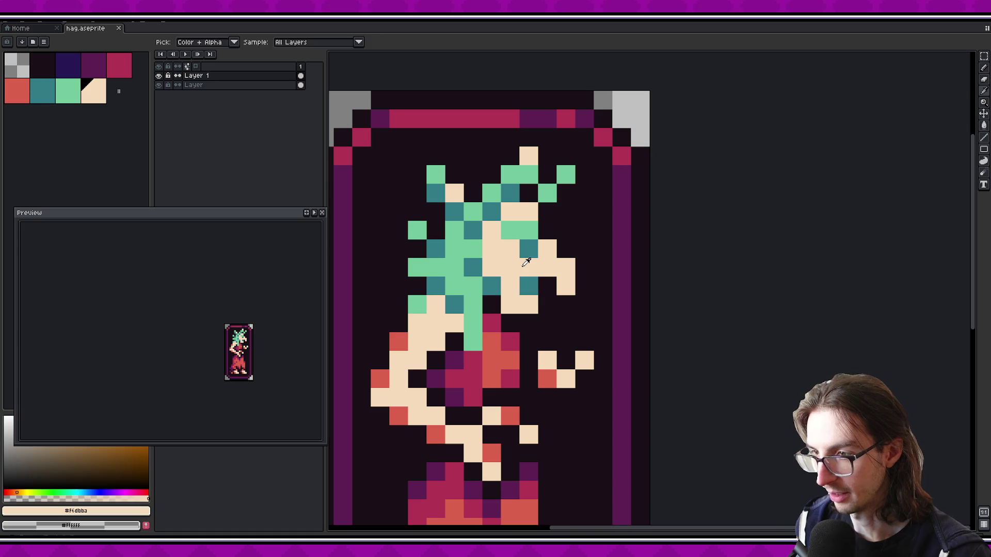
pyautogui.click(529, 286)
pyautogui.keyDown('alt'); pyautogui.click(500, 285); pyautogui.keyUp('alt')
pyautogui.click(510, 305)
pyautogui.click(393, 268)
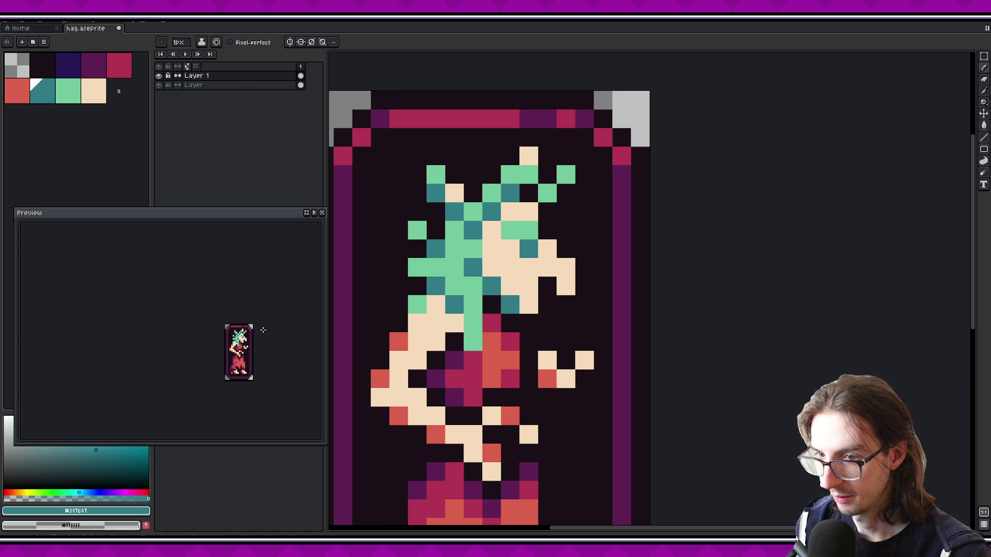
# Add a single crimson eye pixel to the hag's face
pyautogui.scroll(1, 263, 330)
pyautogui.scroll(2, 343, 304)
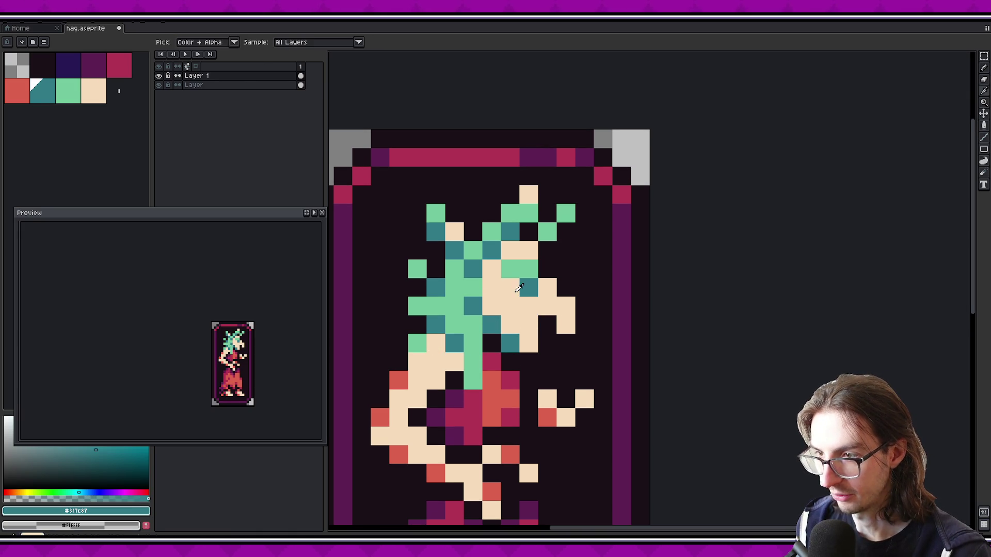
pyautogui.click(119, 66)
pyautogui.click(527, 287)
# Paint two hair pixels teal, undo a light green try, and erase pixels around the face
pyautogui.scroll(-1, 290, 315)
pyautogui.scroll(-1, 277, 324)
pyautogui.scroll(1, 277, 324)
pyautogui.keyDown('alt'); pyautogui.click(508, 235); pyautogui.keyUp('alt')
pyautogui.click(511, 253)
pyautogui.hotkey('ctrl', 'z')
pyautogui.moveTo(510, 269)
pyautogui.mouseDown()
pyautogui.moveTo(528, 268)
pyautogui.moveTo(528, 250)
pyautogui.mouseUp()
pyautogui.keyDown('alt'); pyautogui.click(472, 250); pyautogui.keyUp('alt')
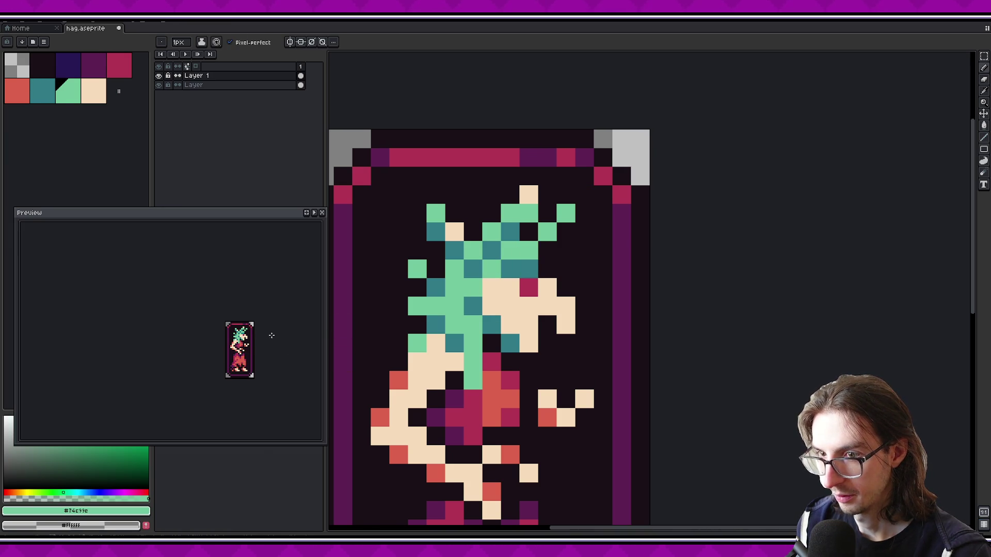
pyautogui.hotkey('ctrl', 'z')
pyautogui.hotkey('ctrl', 'z')
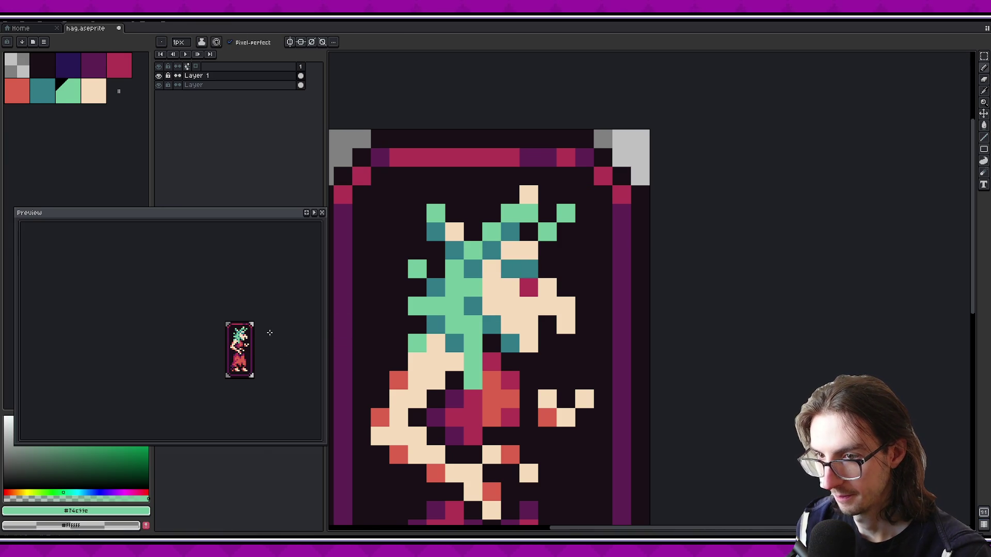
pyautogui.moveTo(510, 250); pyautogui.dragTo(491, 268)
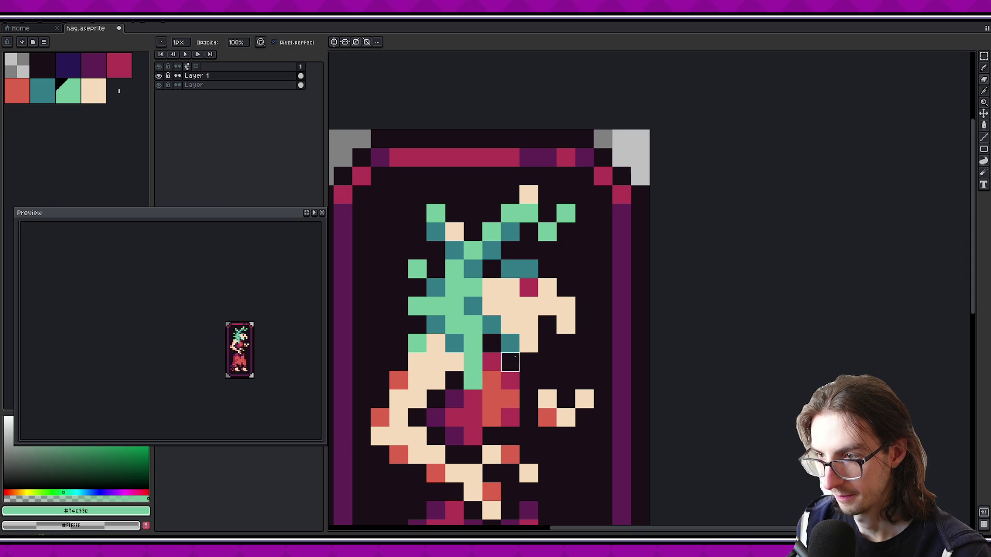
# Repaint two teal hair pixels peach, then undo that and several earlier edits
pyautogui.keyDown('alt'); pyautogui.click(513, 289); pyautogui.keyUp('alt')
pyautogui.moveTo(528, 268); pyautogui.dragTo(509, 268)
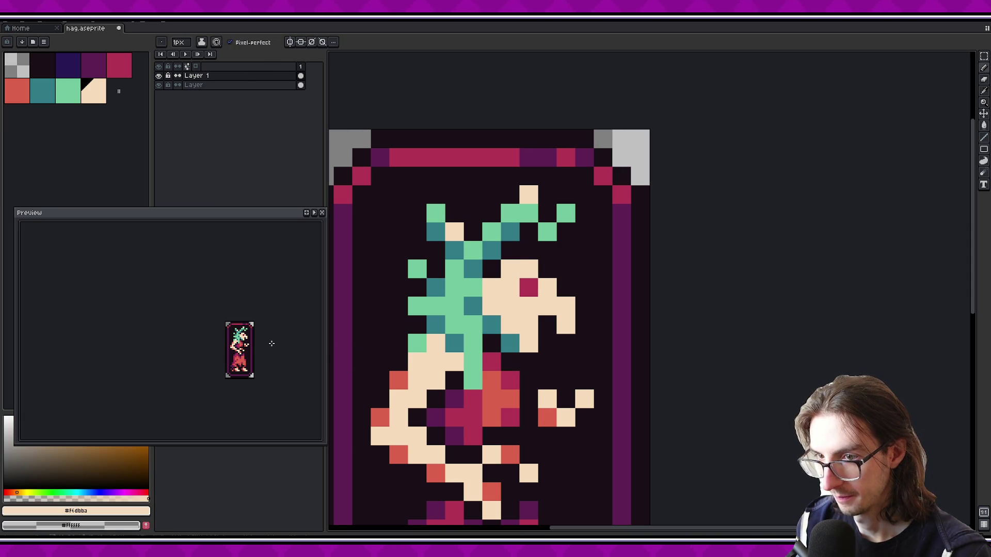
pyautogui.hotkey('ctrl', 'z')
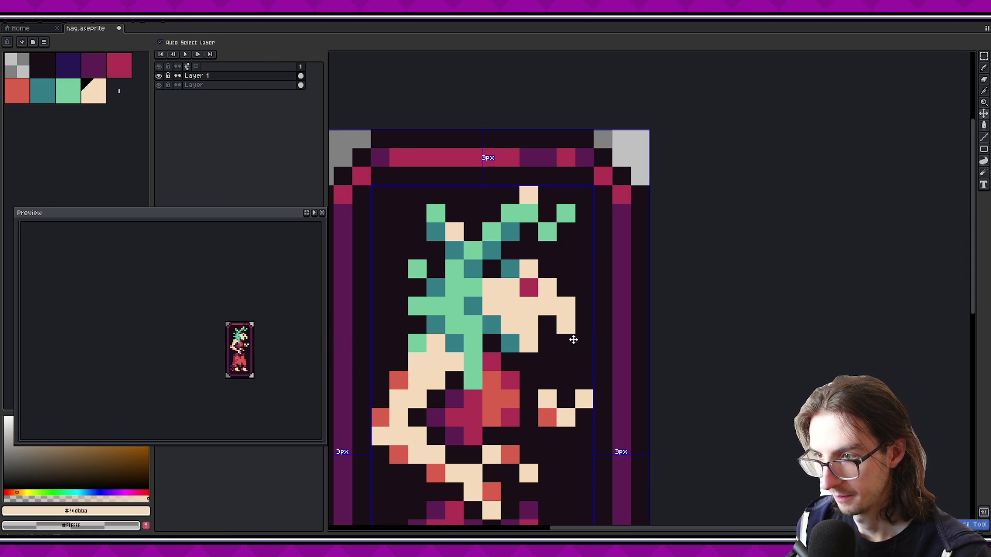
pyautogui.hotkey('ctrl', 'z')
pyautogui.hotkey('ctrl', 'z')
pyautogui.hotkey('ctrl', 'z')
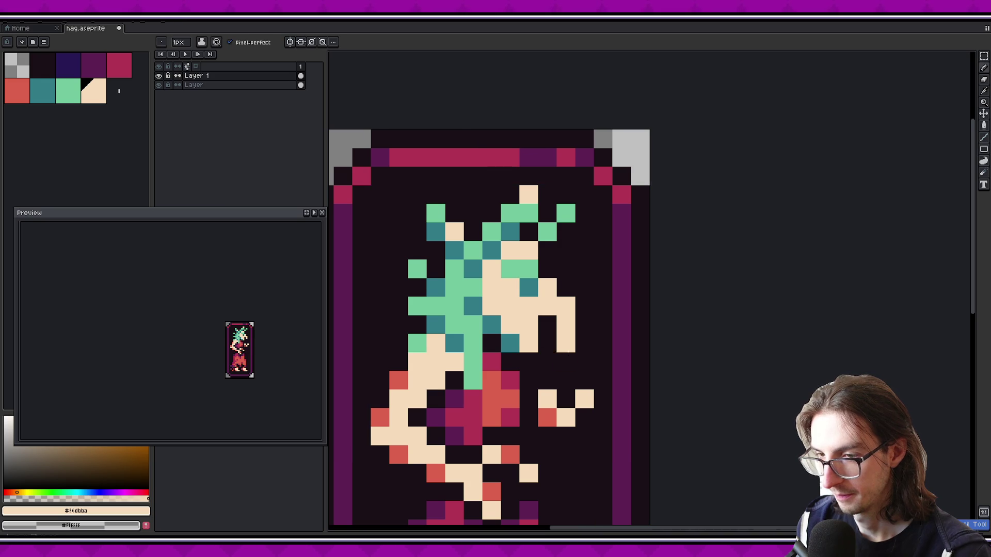
pyautogui.scroll(-2, 568, 352)
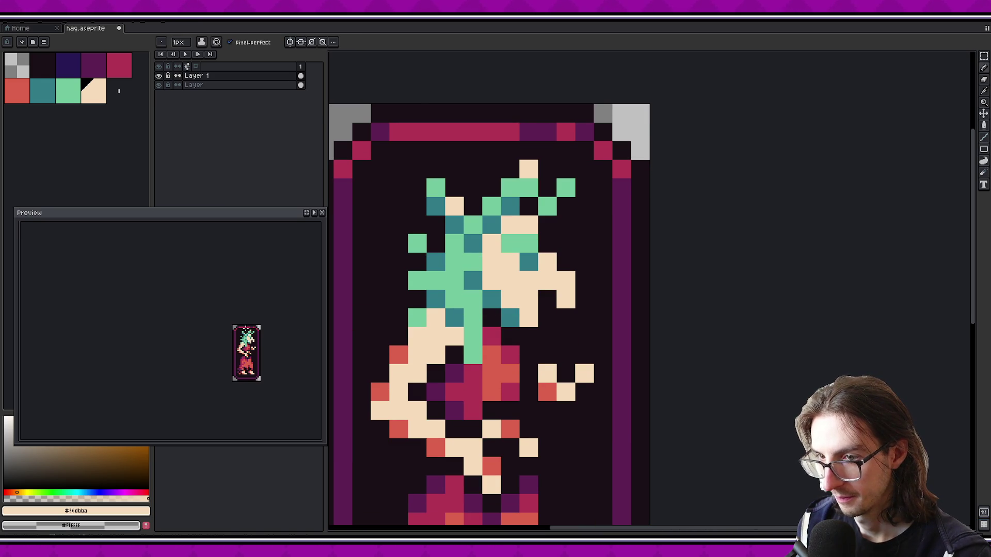
# Erase a few face pixels with the Eraser, undoing each erase
pyautogui.hotkey('ctrl', 'z')
pyautogui.press('e')
pyautogui.click(529, 318)
pyautogui.click(510, 318)
pyautogui.hotkey('ctrl', 'z')
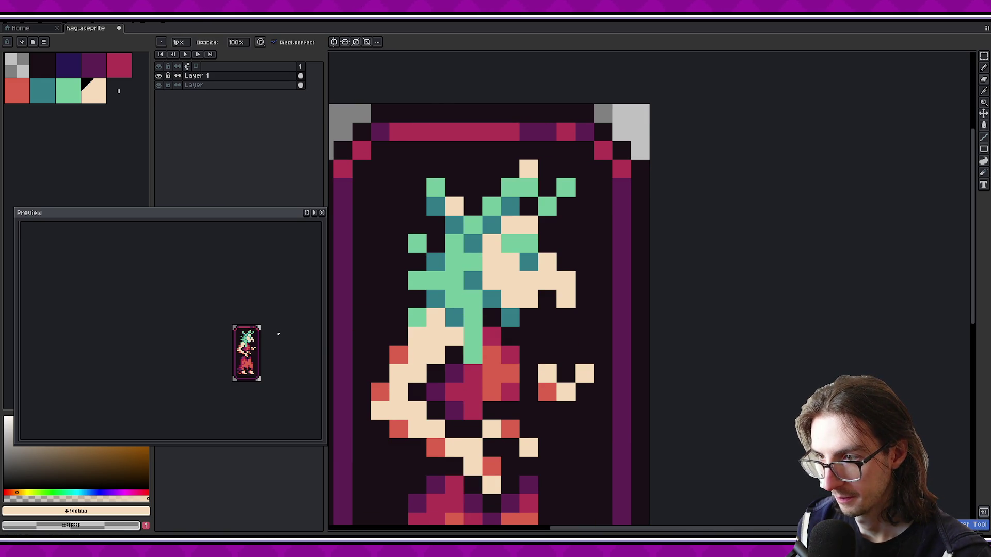
pyautogui.click(509, 319)
pyautogui.hotkey('ctrl', 'z')
pyautogui.hotkey('ctrl', 'z')
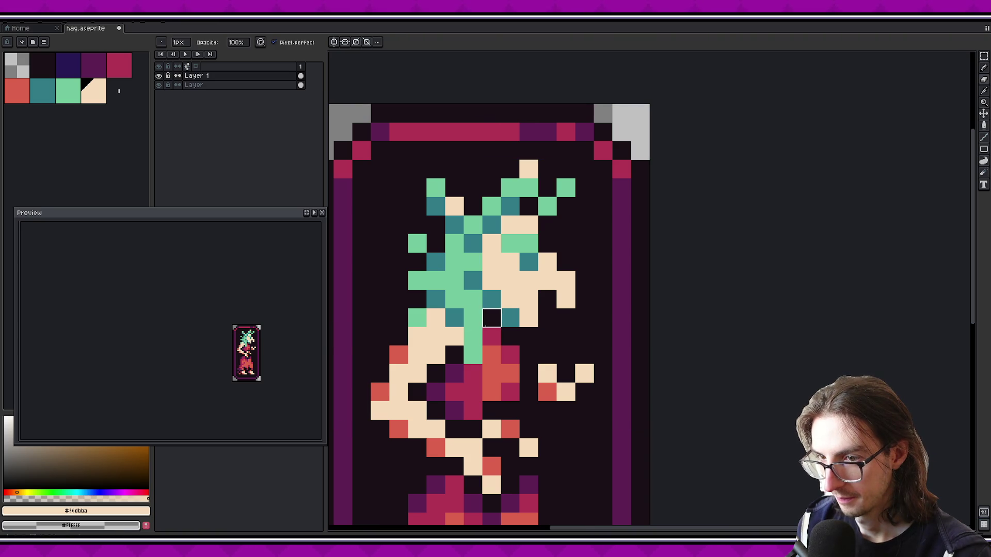
pyautogui.scroll(1, 254, 330)
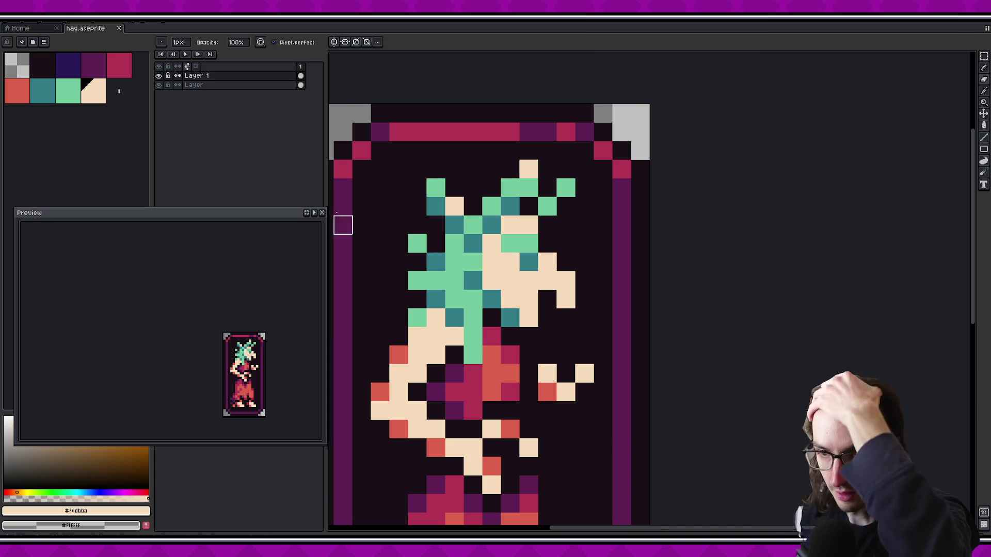
# Place the crimson eye, trying positions and settling on a single pixel
pyautogui.keyDown('alt'); pyautogui.click(343, 169); pyautogui.keyUp('alt')
pyautogui.click(528, 262)
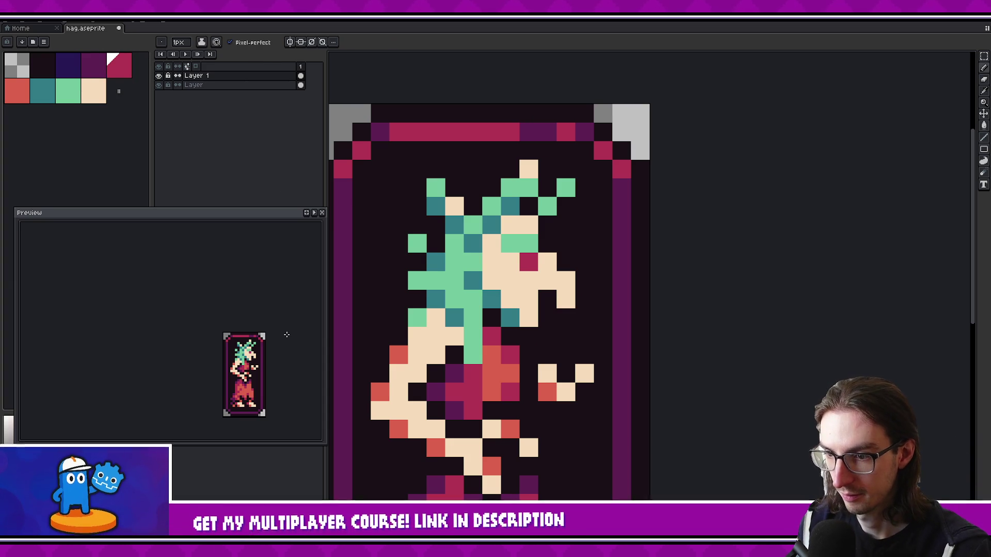
pyautogui.click(510, 262)
pyautogui.keyDown('alt'); pyautogui.click(528, 281); pyautogui.keyUp('alt')
pyautogui.click(528, 262)
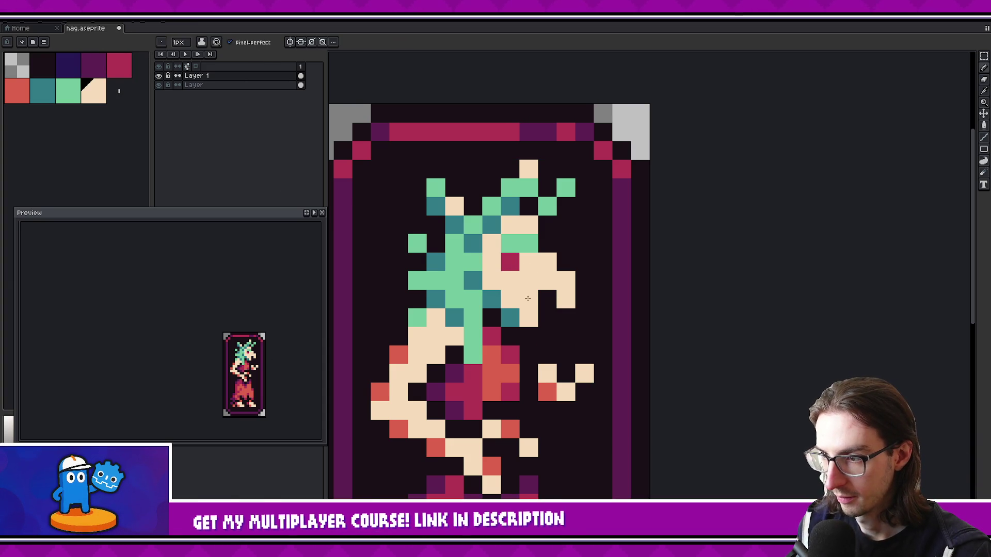
pyautogui.click(510, 262)
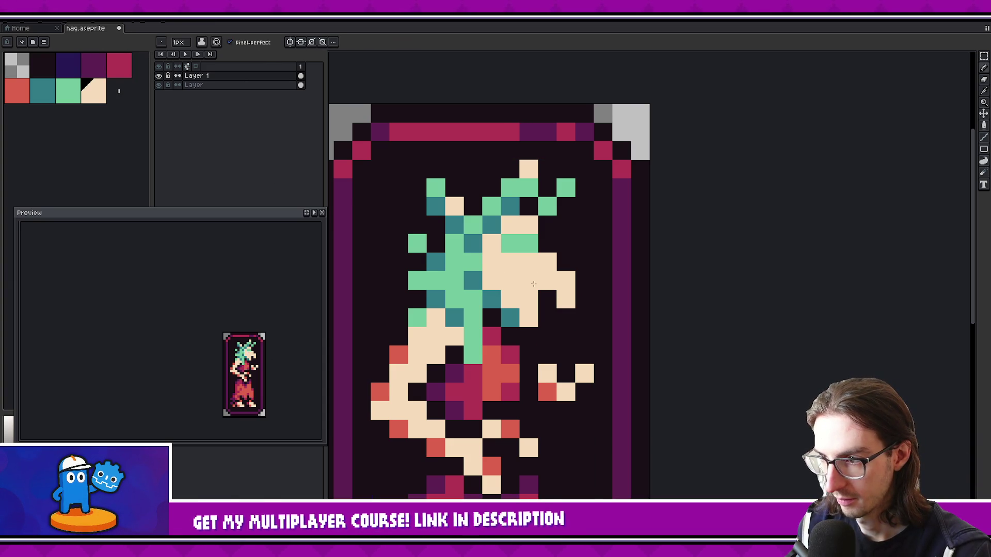
pyautogui.keyDown('alt'); pyautogui.click(491, 336); pyautogui.keyUp('alt')
pyautogui.click(509, 262)
pyautogui.click(527, 264)
pyautogui.keyDown('alt'); pyautogui.click(510, 280); pyautogui.keyUp('alt')
pyautogui.click(510, 262)
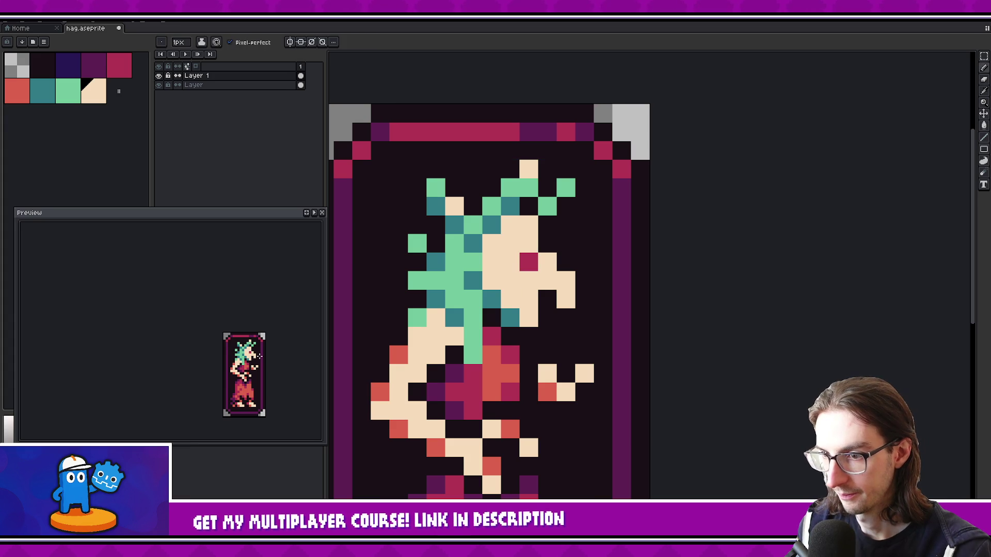
# Turn a hair pixel beside the face back to peach
pyautogui.scroll(-1, 259, 356)
pyautogui.scroll(-1, 263, 361)
pyautogui.scroll(1, 273, 346)
pyautogui.keyDown('alt'); pyautogui.click(510, 262); pyautogui.keyUp('alt')
pyautogui.click(509, 243)
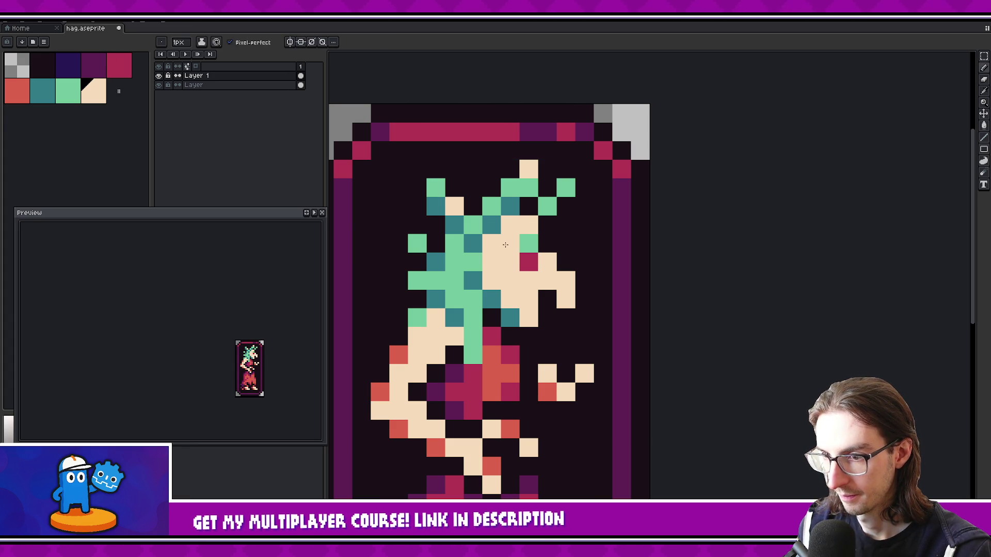
# Extend the light green hair over six pixels at the face's edge
pyautogui.keyDown('alt'); pyautogui.click(531, 242); pyautogui.keyUp('alt')
pyautogui.click(509, 243)
pyautogui.click(510, 261)
pyautogui.click(491, 279)
pyautogui.click(491, 261)
pyautogui.click(491, 243)
pyautogui.click(510, 225)
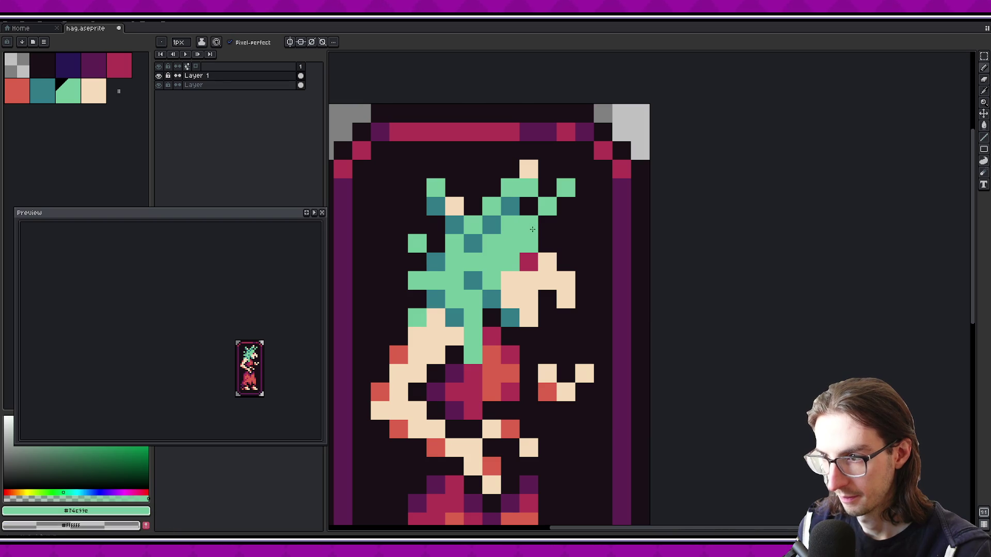
# Shade hair pixels teal, erasing and undoing a few attempts
pyautogui.keyDown('alt'); pyautogui.click(490, 299); pyautogui.keyUp('alt')
pyautogui.click(492, 243)
pyautogui.click(509, 225)
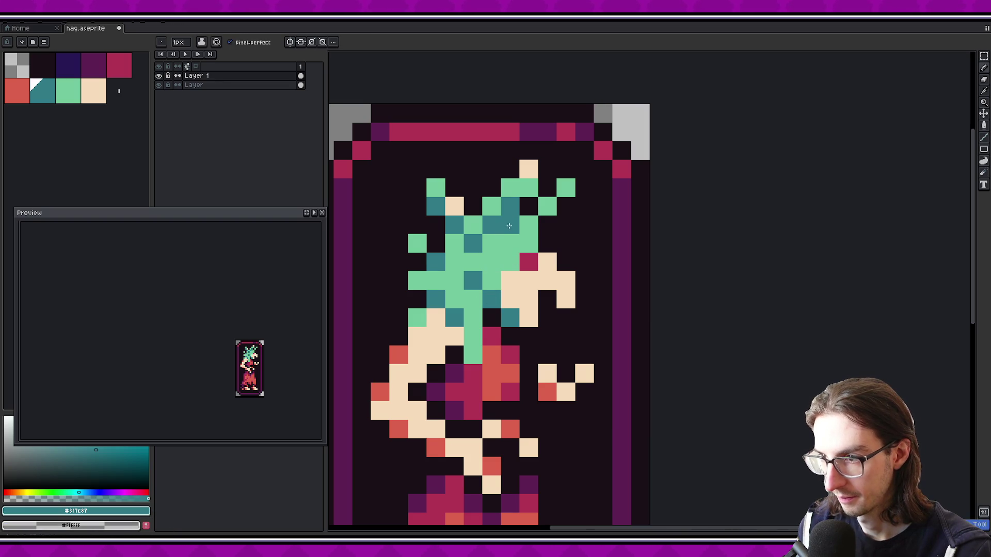
pyautogui.click(471, 265)
pyautogui.hotkey('ctrl', 'z')
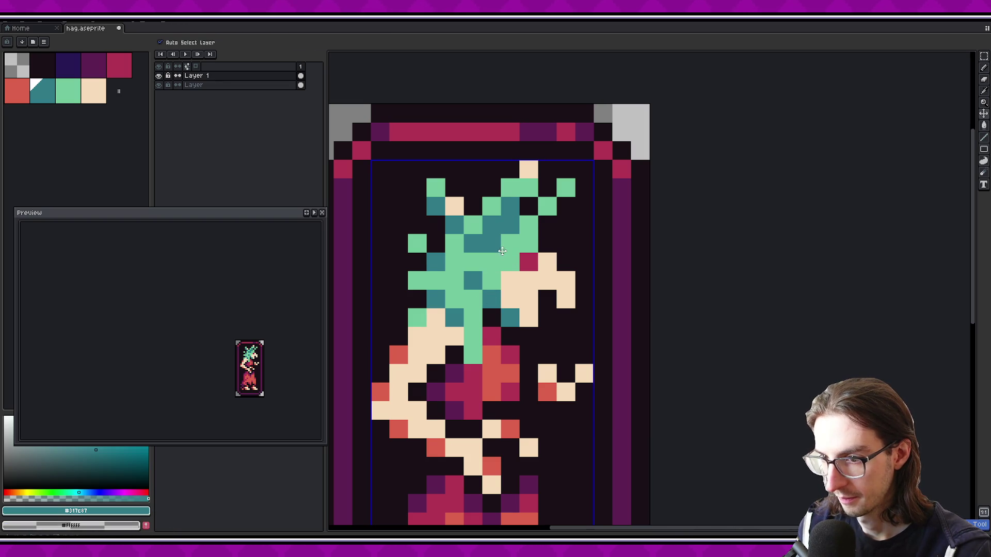
pyautogui.hotkey('ctrl', 'z')
pyautogui.hotkey('ctrl', 'z')
pyautogui.press('e')
pyautogui.click(510, 225)
pyautogui.click(491, 242)
pyautogui.press('b')
pyautogui.click(521, 228)
pyautogui.hotkey('ctrl', 'z')
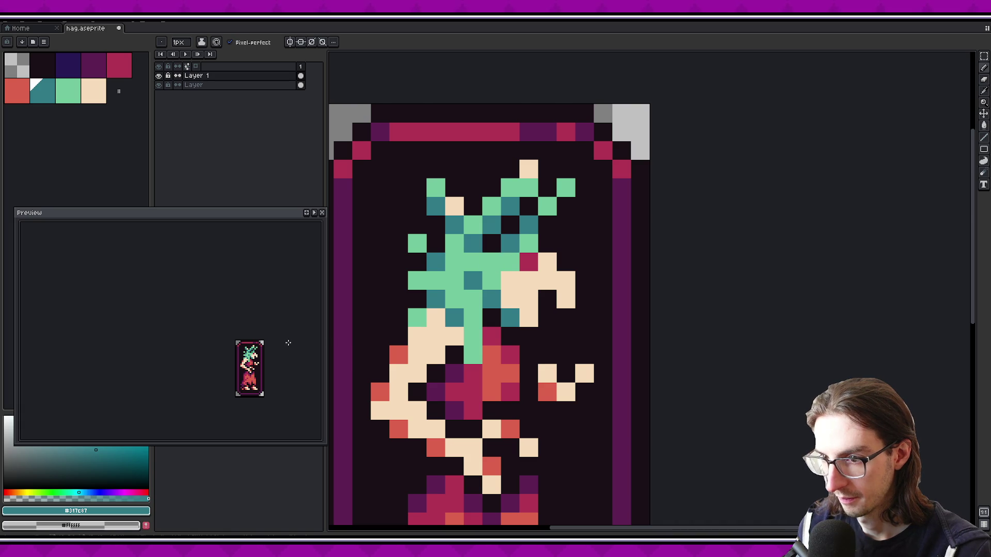
# Erase a light green hair pixel and turn another one teal
pyautogui.press('e')
pyautogui.click(490, 262)
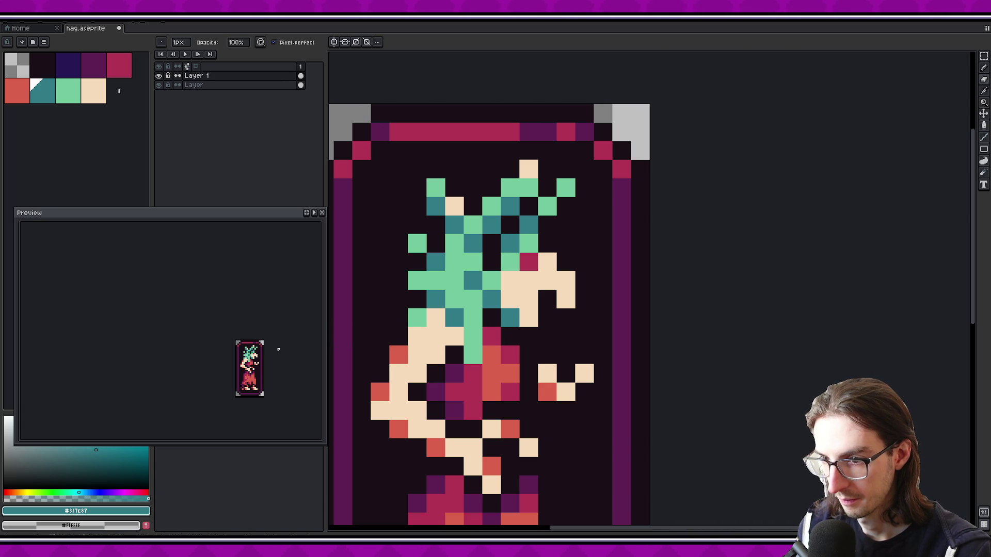
pyautogui.moveTo(276, 352); pyautogui.dragTo(265, 359)
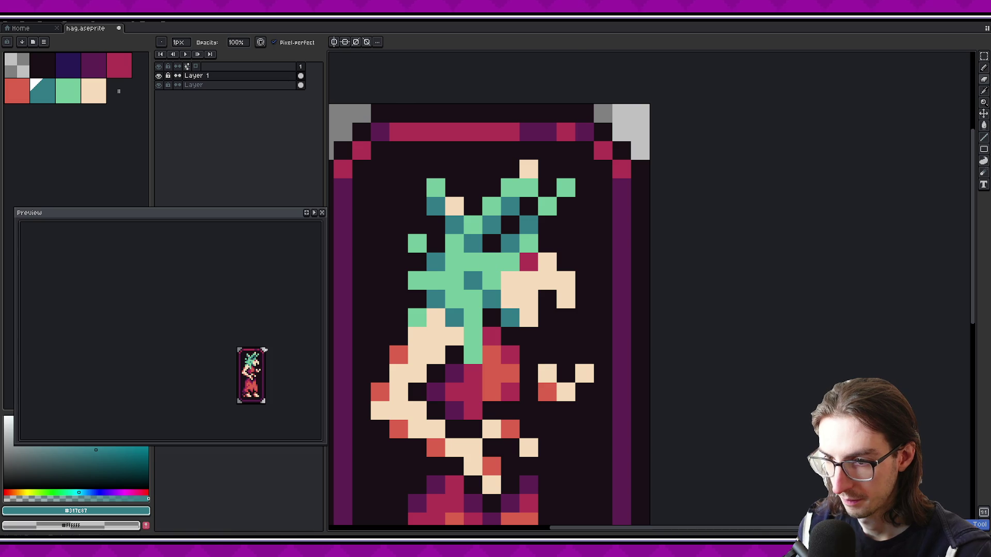
pyautogui.press('v')
pyautogui.press('b')
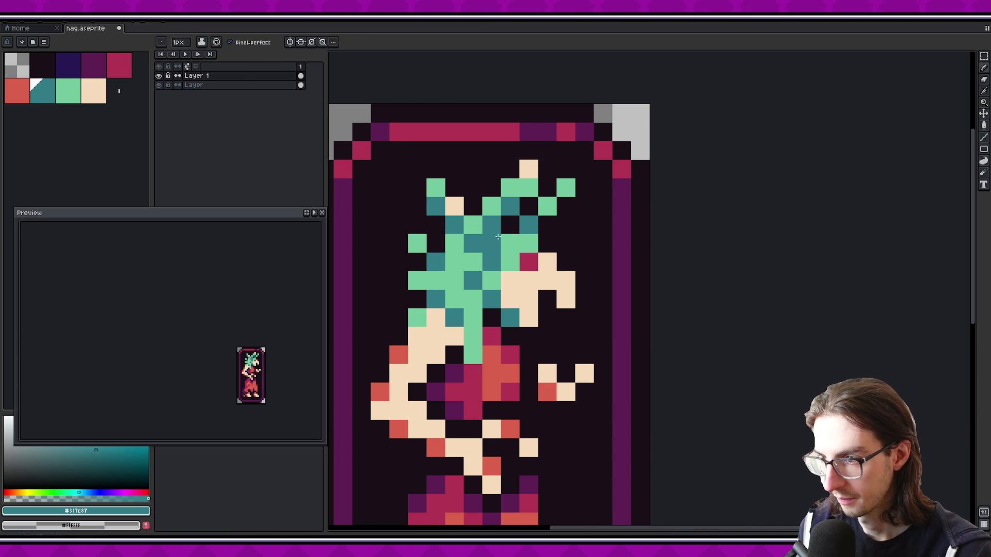
pyautogui.click(508, 243)
# Add a dark purple pixel into the hag's hair
pyautogui.scroll(1, 532, 284)
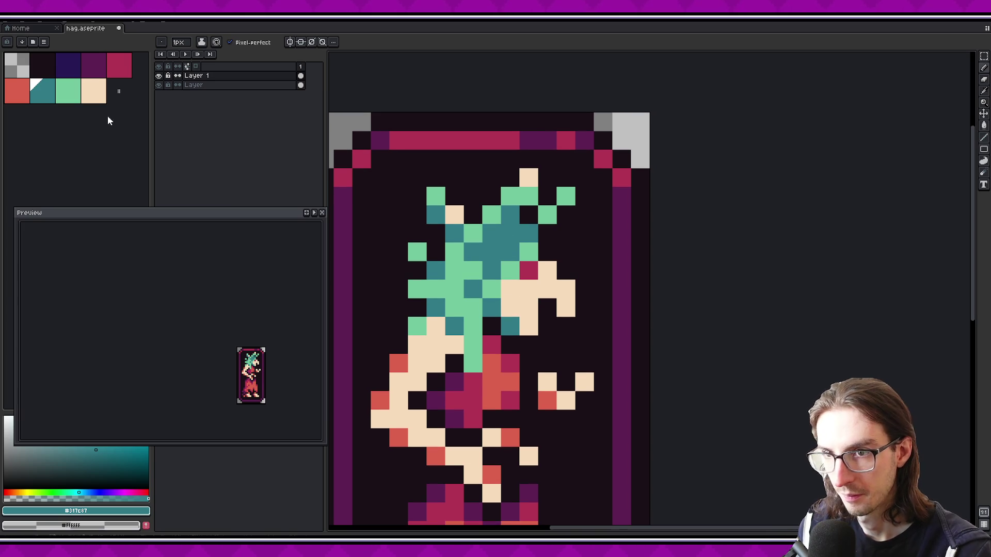
pyautogui.click(93, 65)
pyautogui.click(503, 240)
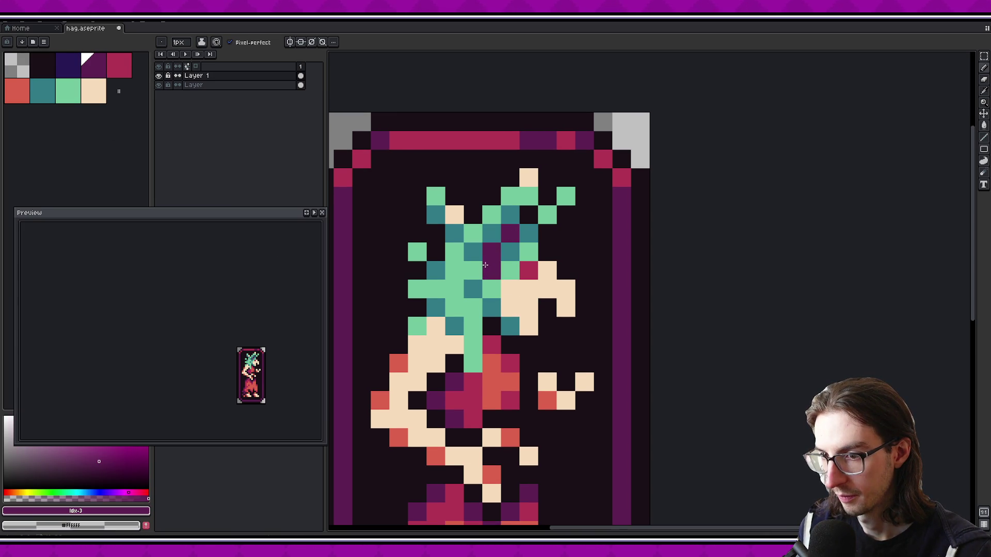
pyautogui.scroll(-2, 475, 279)
# Sample teal and repaint the light-green hair pixels teal, including the left tuft and top
pyautogui.press('i')
pyautogui.click(489, 264)
pyautogui.moveTo(460, 251)
pyautogui.mouseDown()
pyautogui.moveTo(442, 279)
pyautogui.moveTo(479, 348)
pyautogui.mouseUp()
pyautogui.click(460, 269)
pyautogui.click(467, 289)
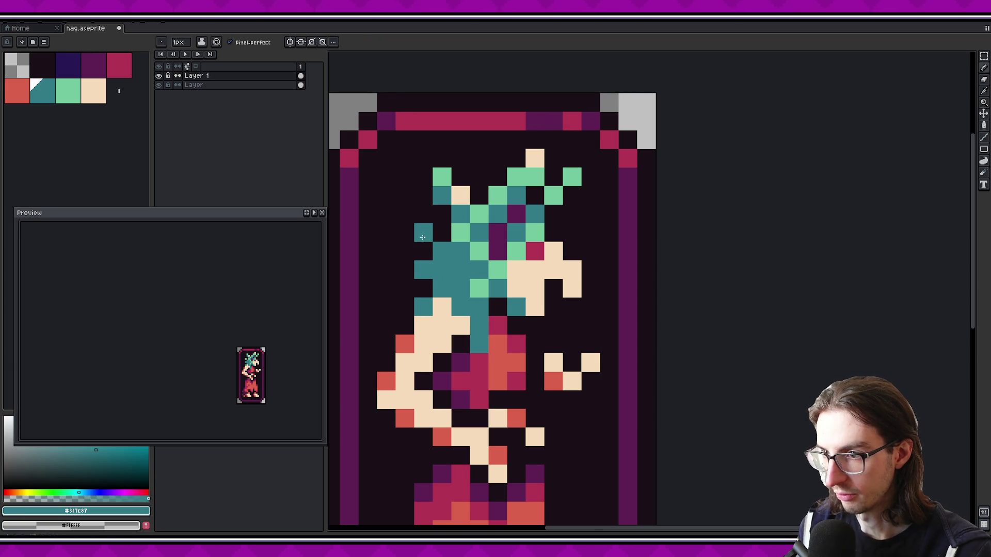
pyautogui.moveTo(464, 225); pyautogui.dragTo(437, 177)
pyautogui.moveTo(497, 205)
pyautogui.mouseDown()
pyautogui.moveTo(534, 175)
pyautogui.moveTo(553, 195)
pyautogui.moveTo(572, 177)
pyautogui.mouseUp()
pyautogui.click(523, 243)
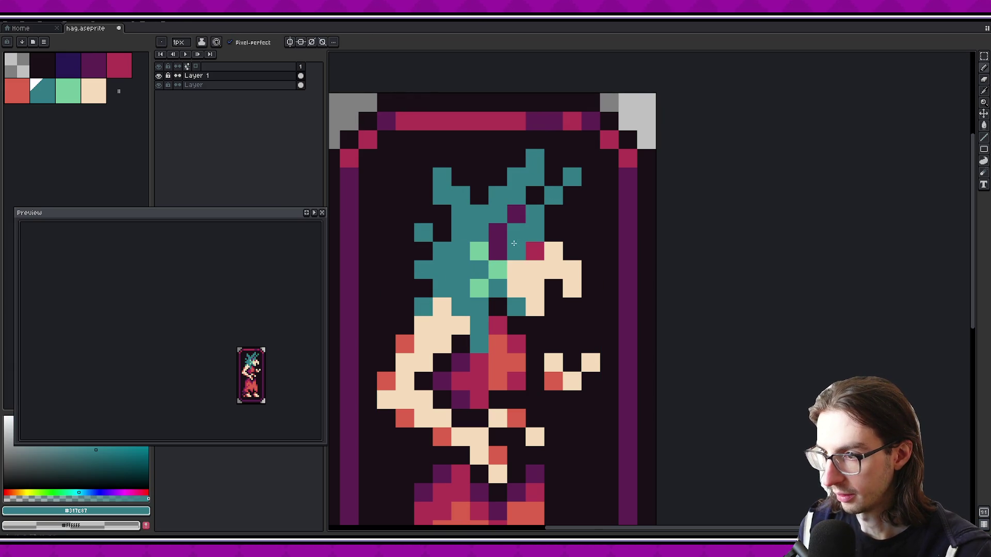
pyautogui.click(479, 251)
pyautogui.click(478, 288)
pyautogui.click(498, 273)
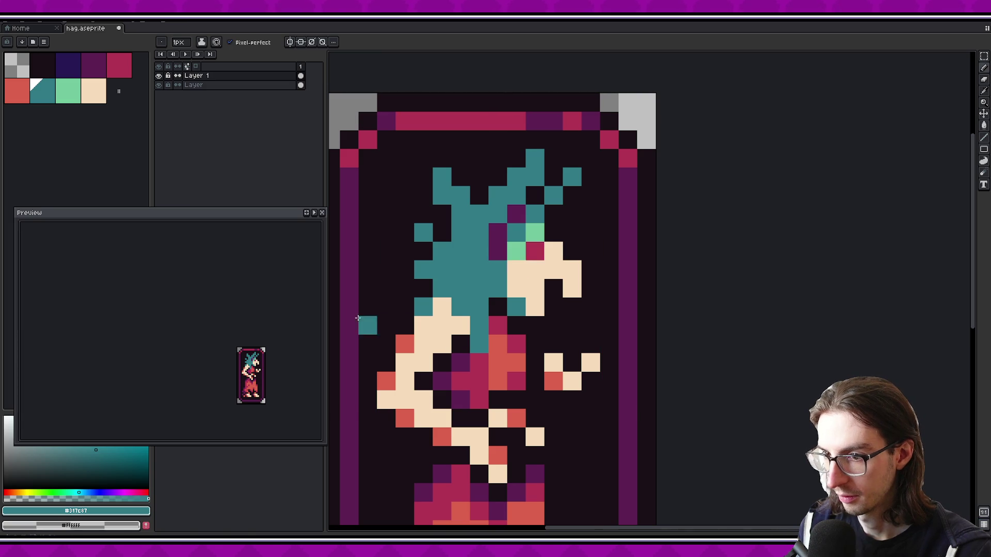
pyautogui.click(551, 280)
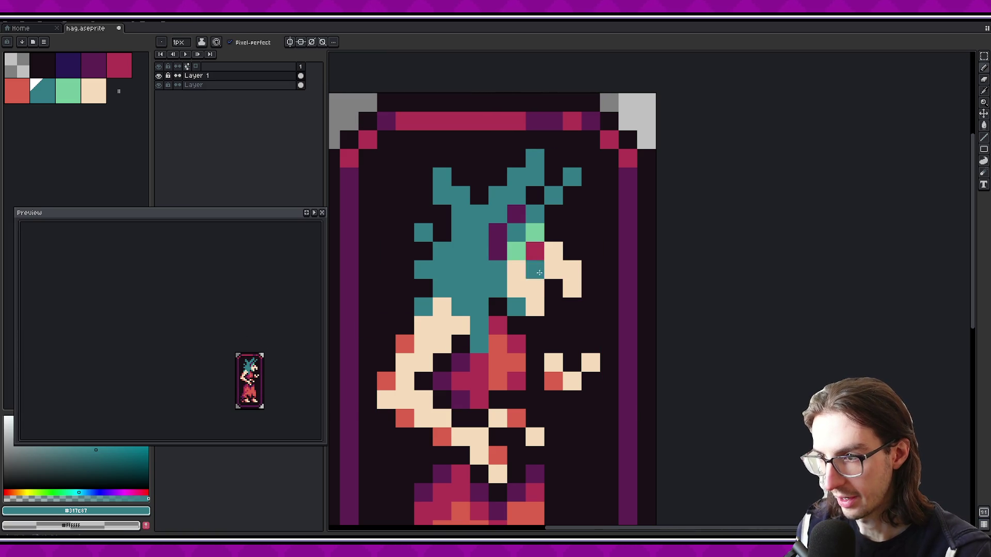
# Shade the hair's left edge and one more strand dark purple
pyautogui.keyDown('alt'); pyautogui.click(504, 227); pyautogui.keyUp('alt')
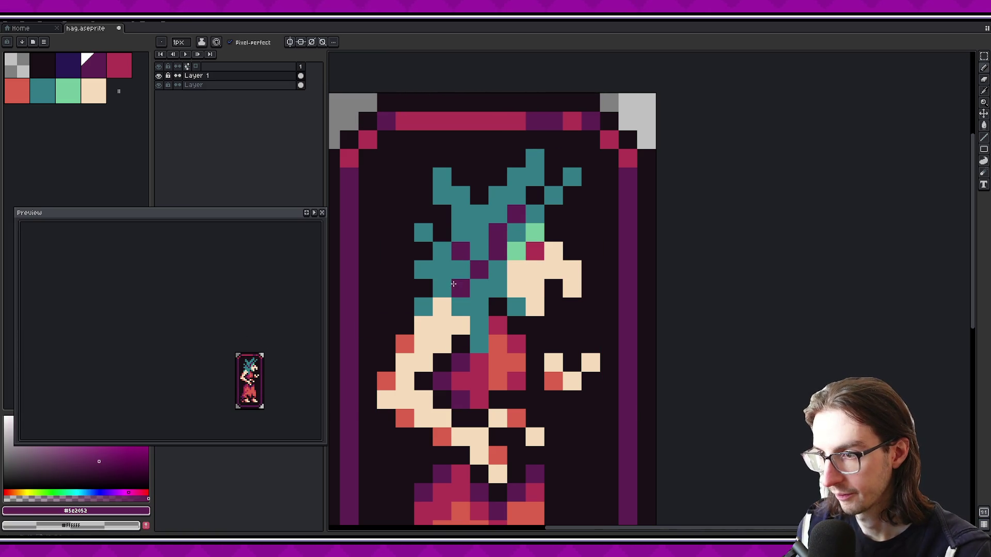
pyautogui.hotkey('ctrl', 'z')
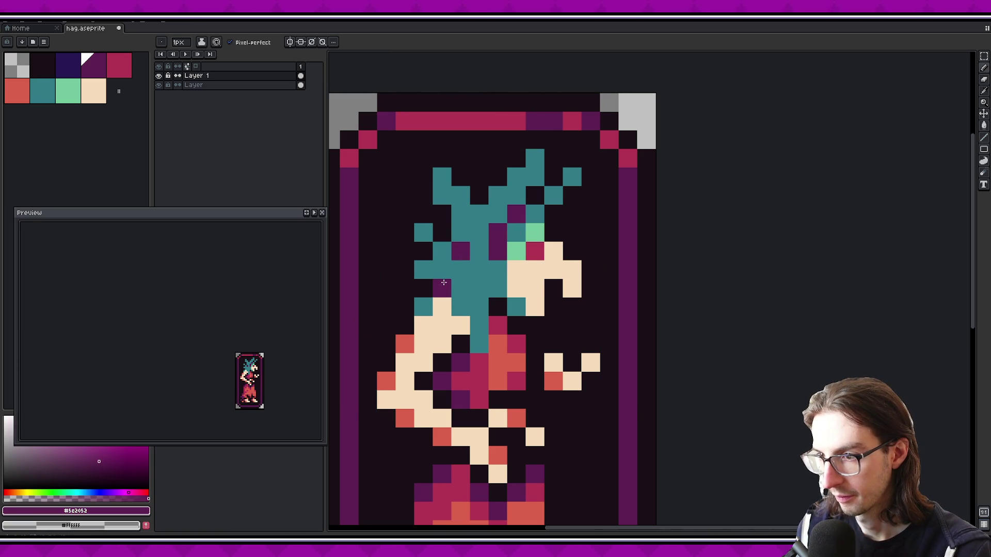
pyautogui.press('v')
pyautogui.press('b')
pyautogui.click(423, 268)
pyautogui.click(423, 231)
pyautogui.scroll(1, 480, 299)
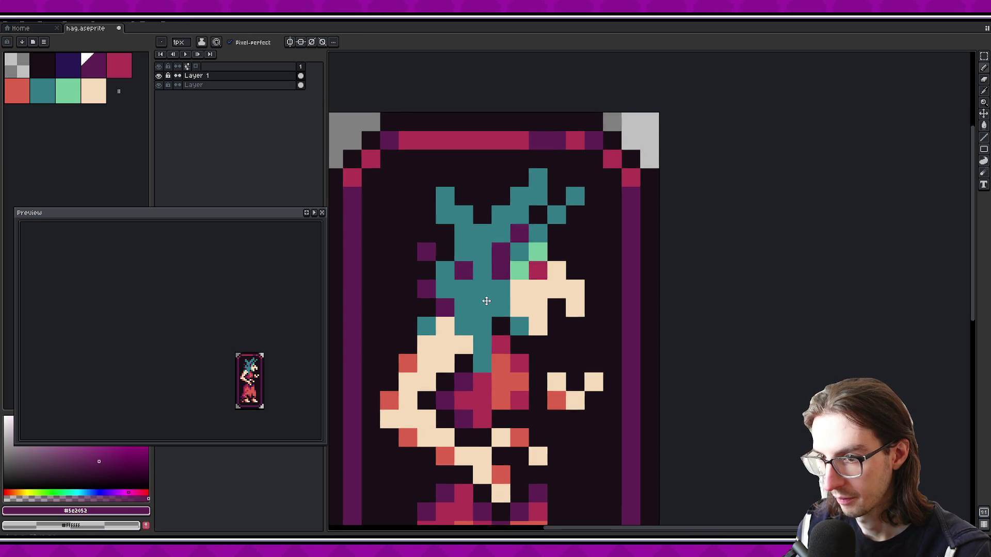
pyautogui.scroll(2, 486, 301)
pyautogui.scroll(-1, 467, 309)
pyautogui.click(469, 316)
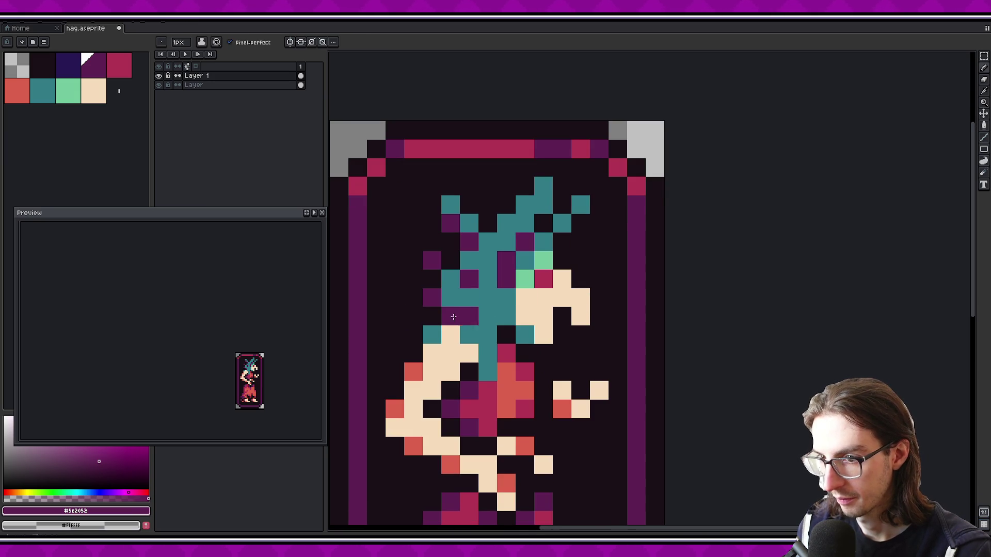
# Pick light green from the artwork and add highlight pixels to the upper hair
pyautogui.keyDown('alt'); pyautogui.click(525, 279); pyautogui.keyUp('alt')
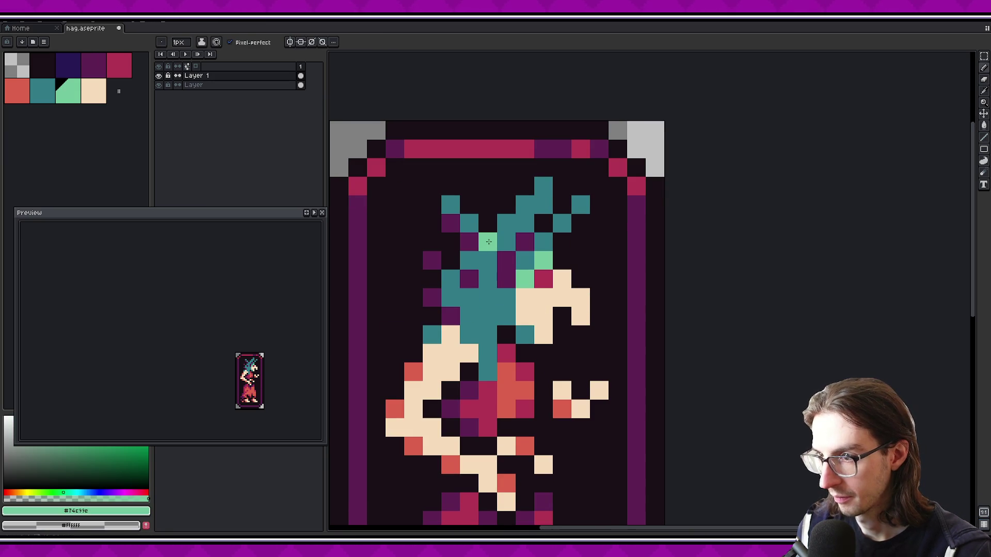
pyautogui.click(469, 223)
pyautogui.click(543, 204)
pyautogui.click(525, 223)
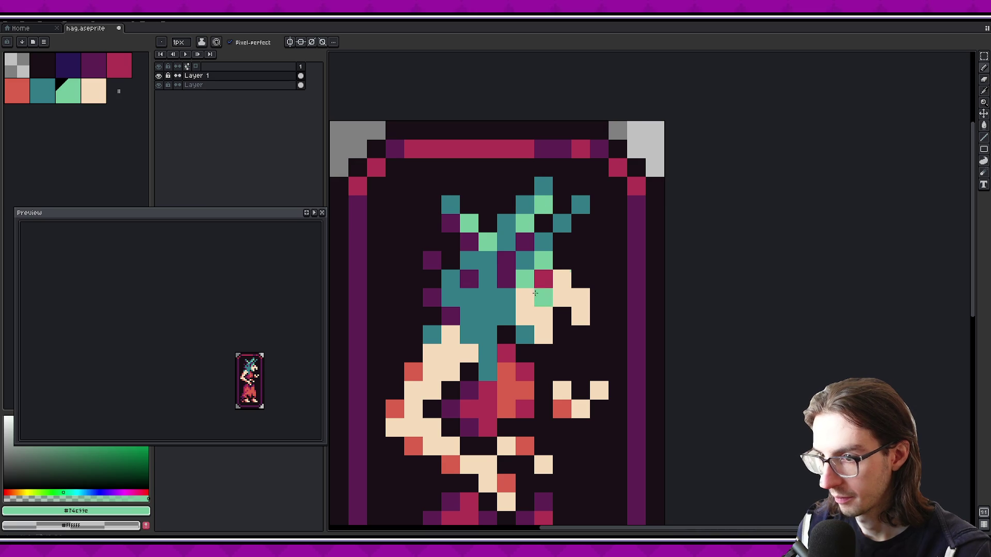
pyautogui.scroll(-1, 532, 297)
pyautogui.moveTo(494, 290)
pyautogui.mouseDown()
pyautogui.moveTo(488, 265)
pyautogui.moveTo(506, 358)
pyautogui.moveTo(506, 320)
pyautogui.moveTo(479, 261)
pyautogui.mouseUp()
pyautogui.hotkey('ctrl', 'z')
pyautogui.hotkey('ctrl', 'z')
# Paint a zigzag light-green highlight and more light-green pixels down the hair
pyautogui.moveTo(488, 301); pyautogui.dragTo(469, 250)
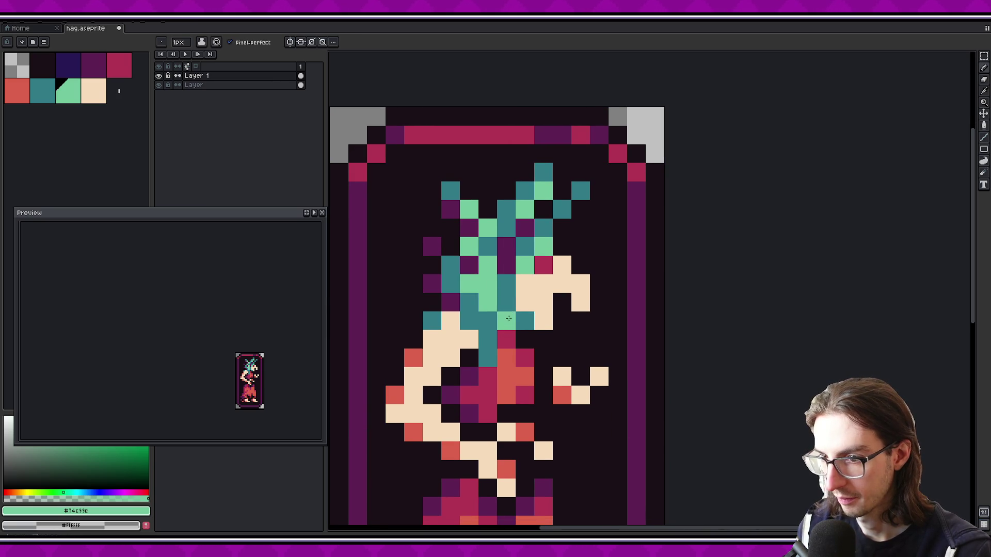
pyautogui.click(469, 320)
pyautogui.click(487, 357)
pyautogui.click(506, 357)
pyautogui.hotkey('ctrl', 'z')
pyautogui.scroll(1, 490, 325)
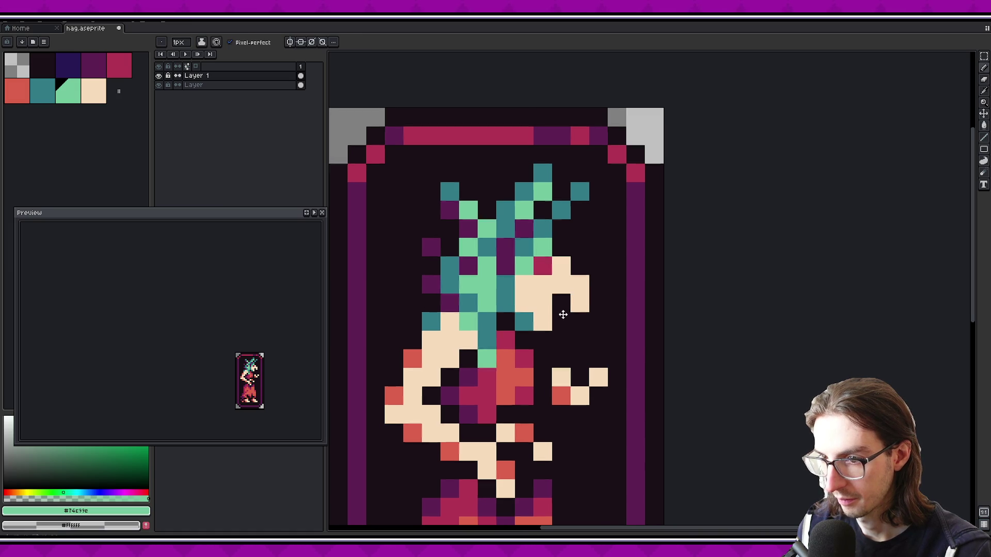
pyautogui.click(479, 341)
# Restore one hair pixel to teal, clear another, and add more light-green hair pixels
pyautogui.keyDown('alt'); pyautogui.click(479, 301); pyautogui.keyUp('alt')
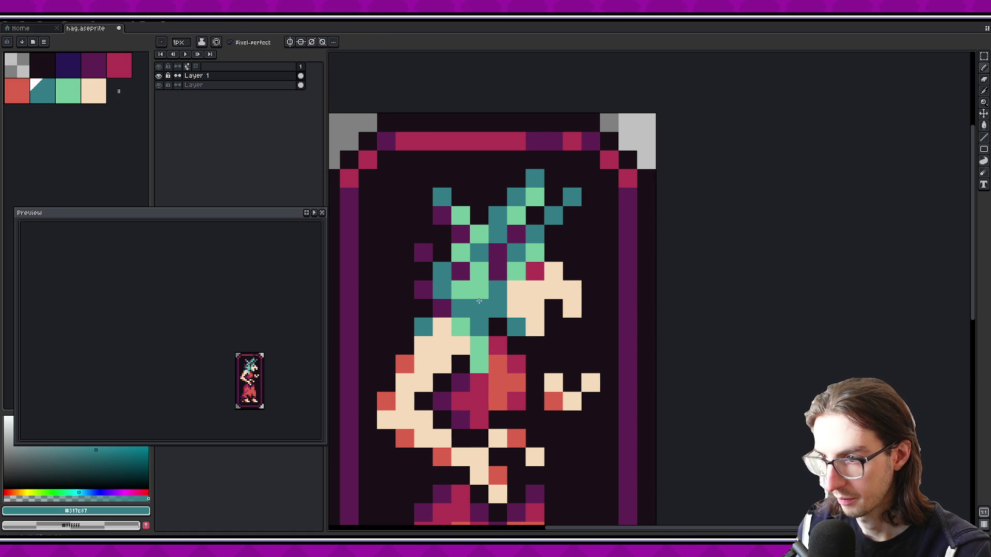
pyautogui.click(478, 301)
pyautogui.rightClick(493, 321)
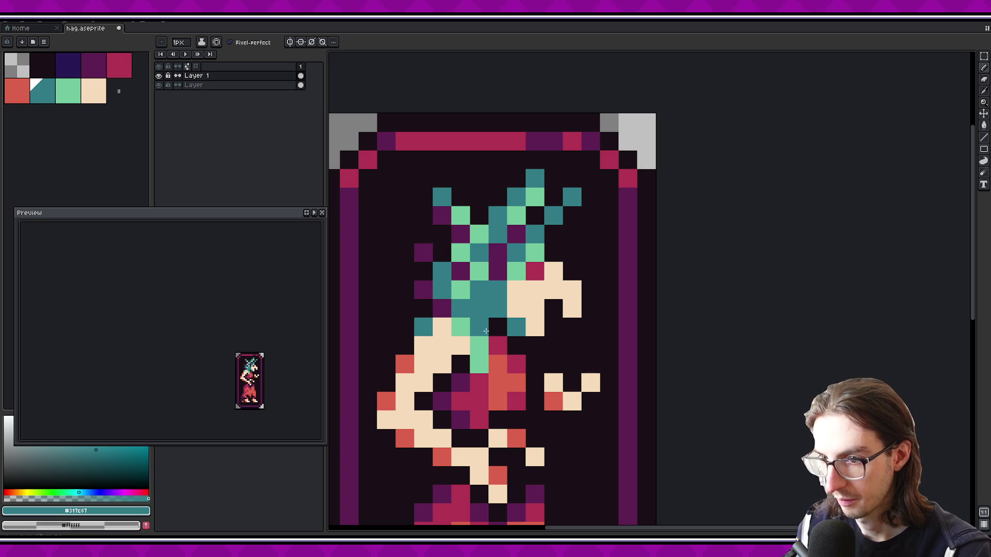
pyautogui.keyDown('alt'); pyautogui.click(480, 325); pyautogui.keyUp('alt')
pyautogui.click(479, 308)
pyautogui.click(485, 294)
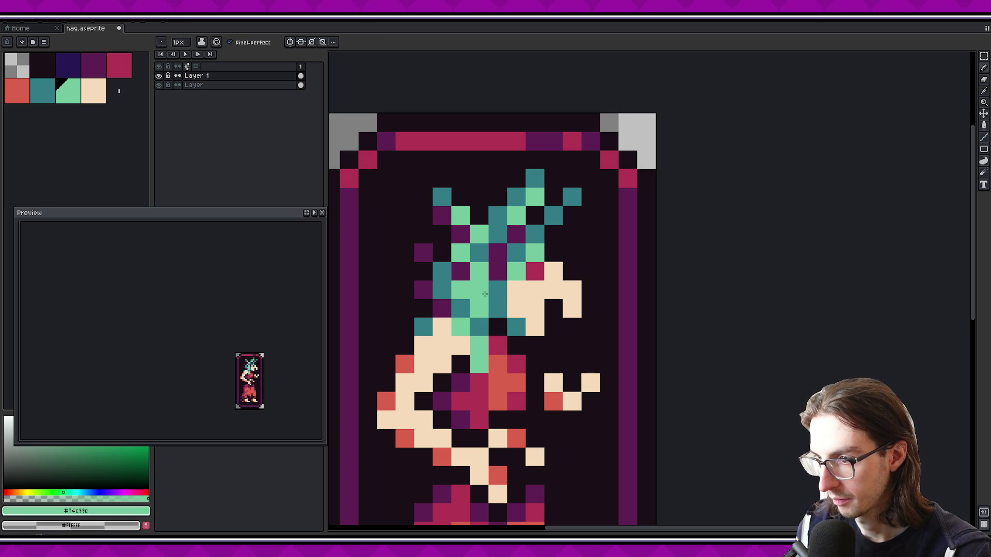
pyautogui.click(497, 308)
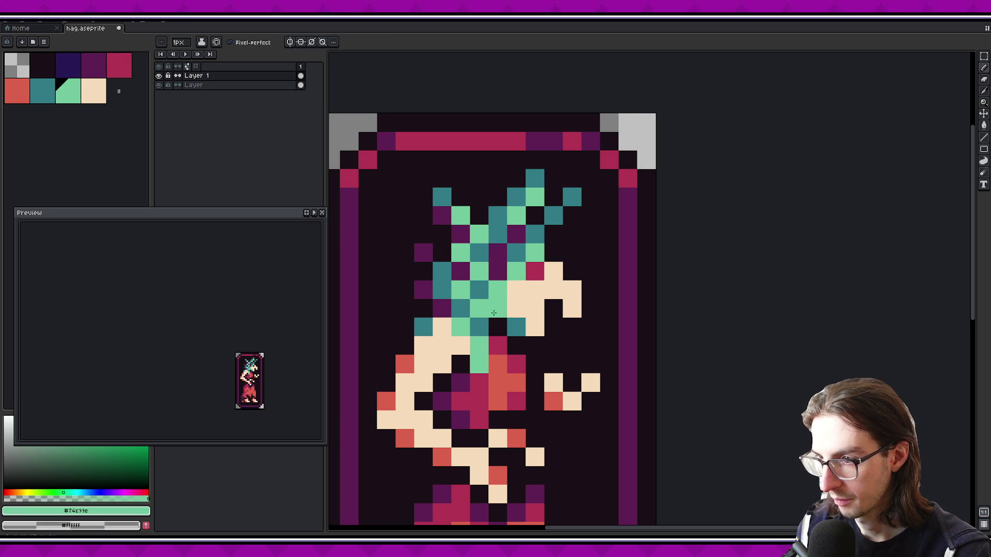
pyautogui.scroll(2, 546, 356)
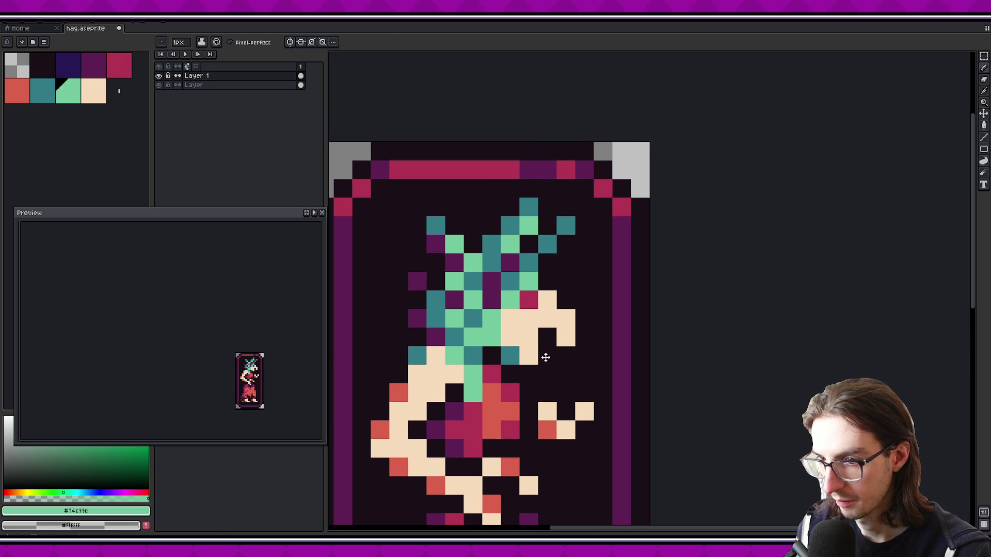
pyautogui.click(454, 306)
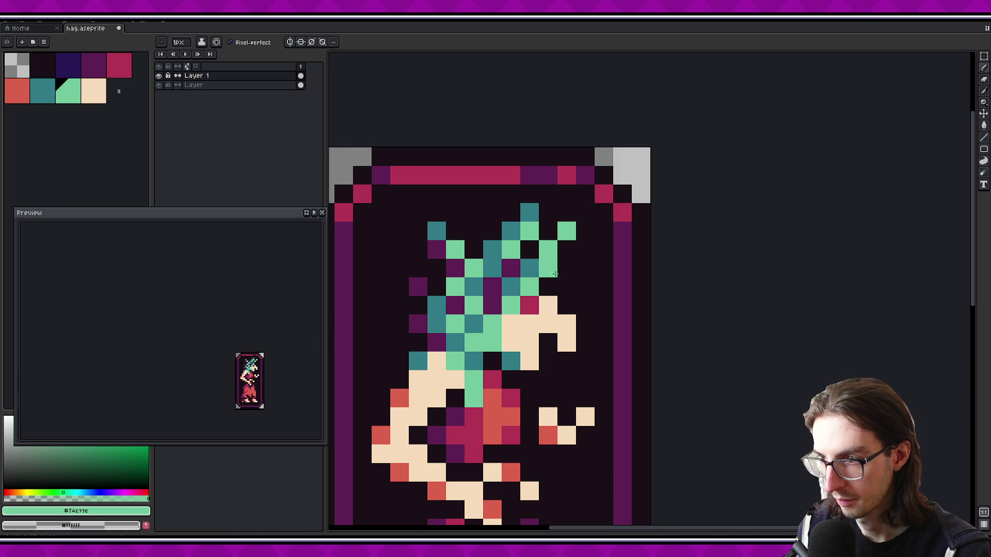
# Add a teal pixel at the hair's edge and save the hag sprite
pyautogui.keyDown('alt'); pyautogui.click(509, 283); pyautogui.keyUp('alt')
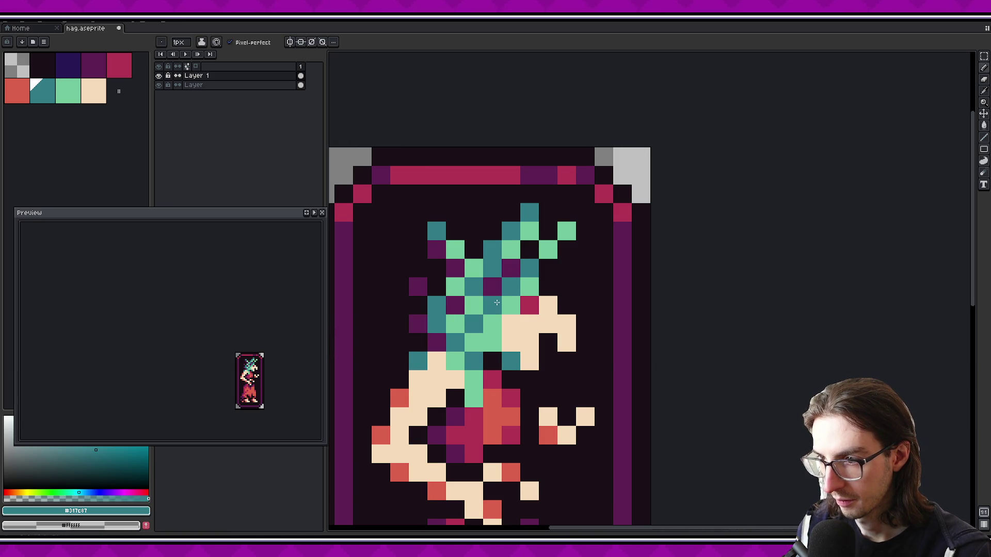
pyautogui.click(420, 354)
pyautogui.moveTo(267, 372); pyautogui.dragTo(272, 344)
pyautogui.hotkey('ctrl', 's')
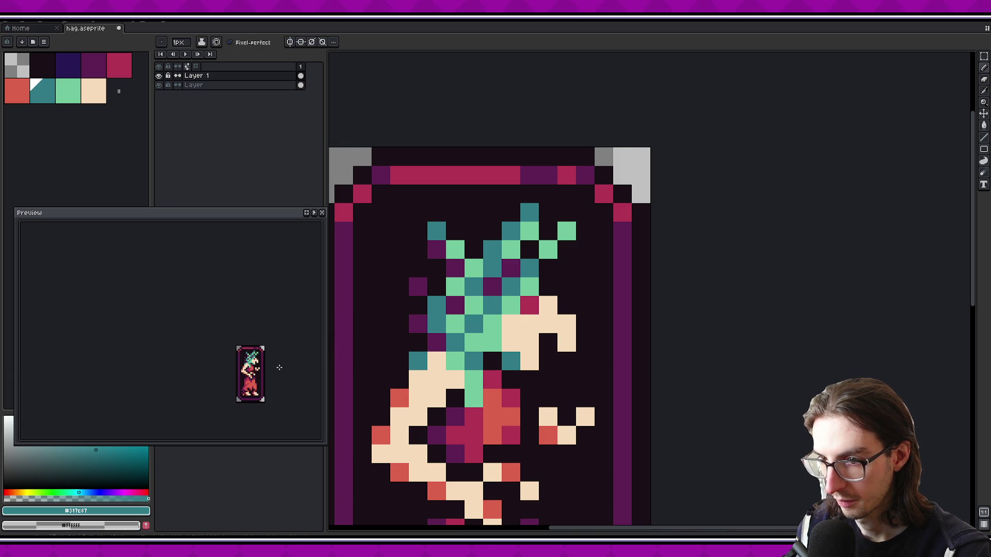
# Add a dark purple pixel beside the hair and paint two pixels below the face teal
pyautogui.keyDown('alt'); pyautogui.click(487, 352); pyautogui.keyUp('alt')
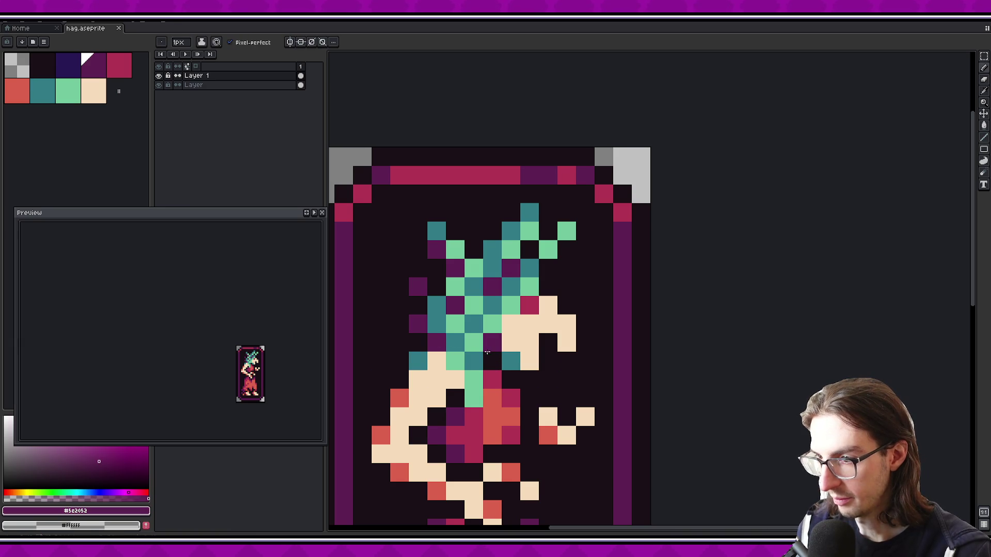
pyautogui.click(400, 360)
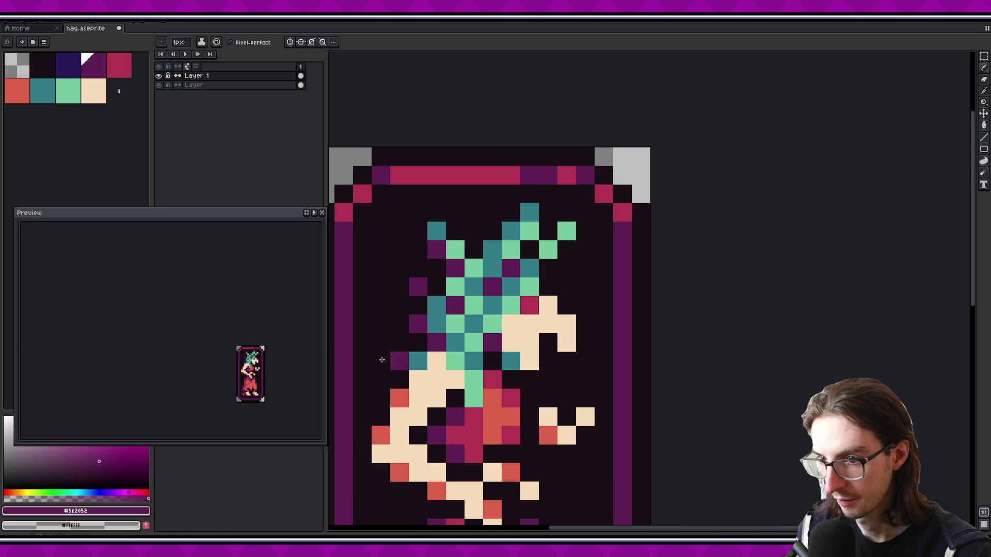
pyautogui.scroll(1, 268, 357)
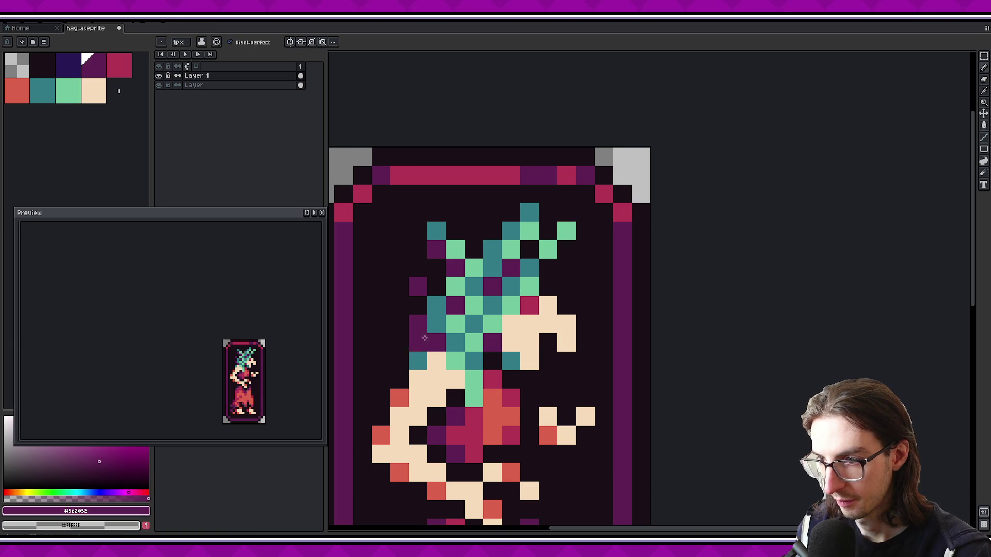
pyautogui.scroll(-1, 268, 350)
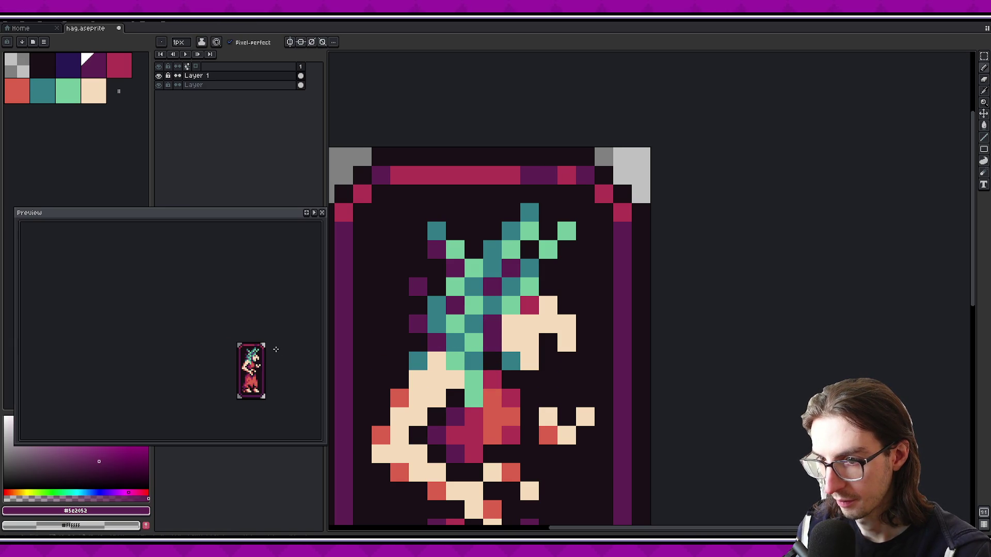
pyautogui.press('e')
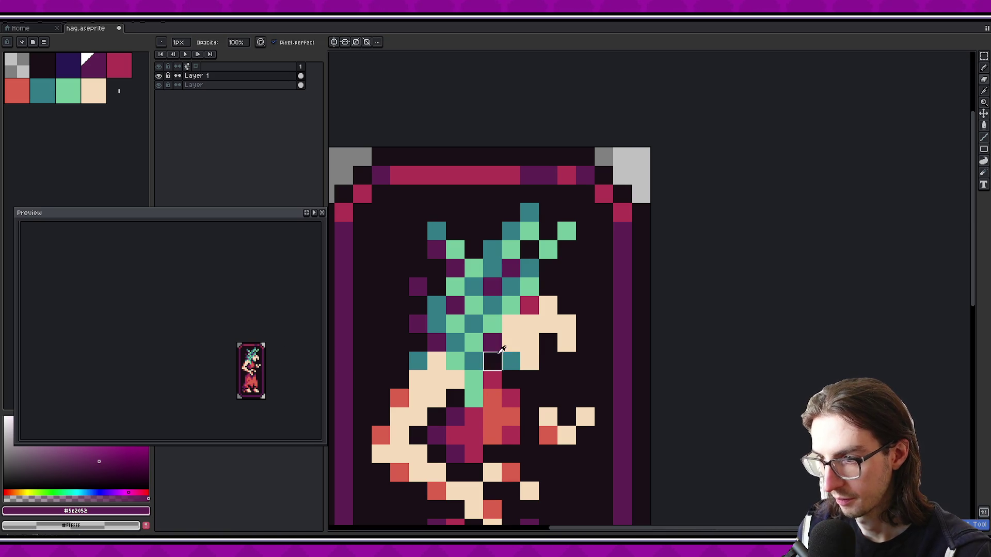
pyautogui.press('b')
pyautogui.keyDown('alt'); pyautogui.click(455, 342); pyautogui.keyUp('alt')
pyautogui.click(474, 342)
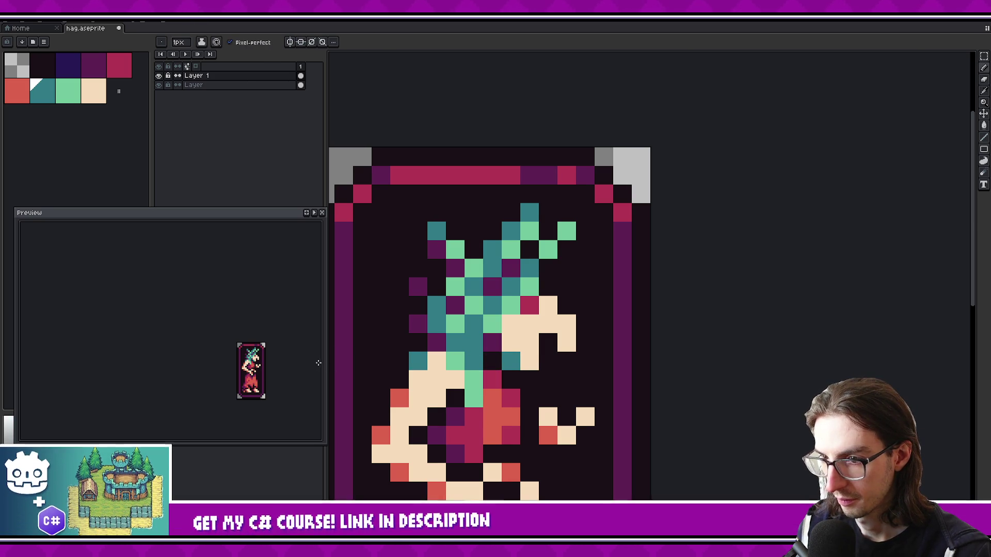
pyautogui.scroll(1, 282, 356)
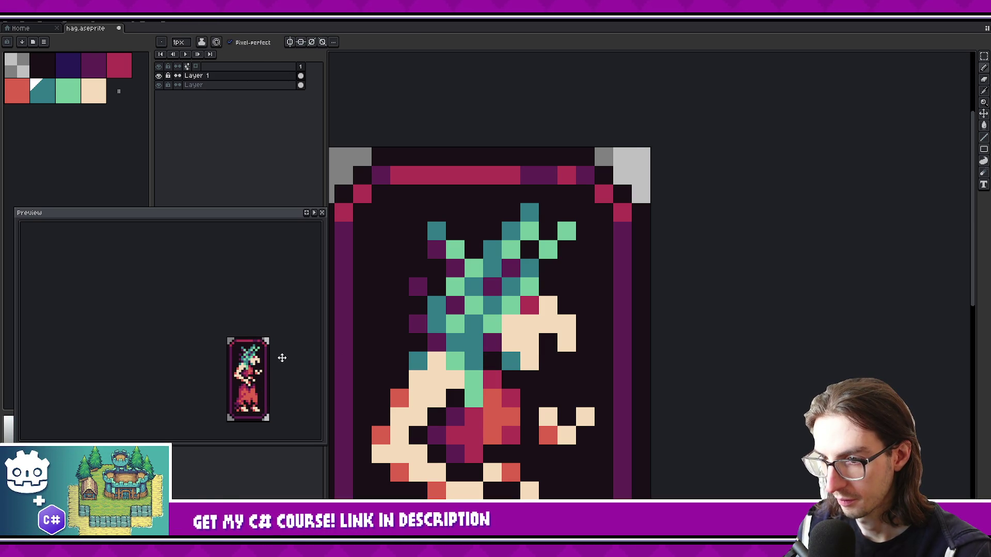
# Eyedrop dark purple with Alt and paint a diagonal run of hair pixels with it
pyautogui.press('alt')
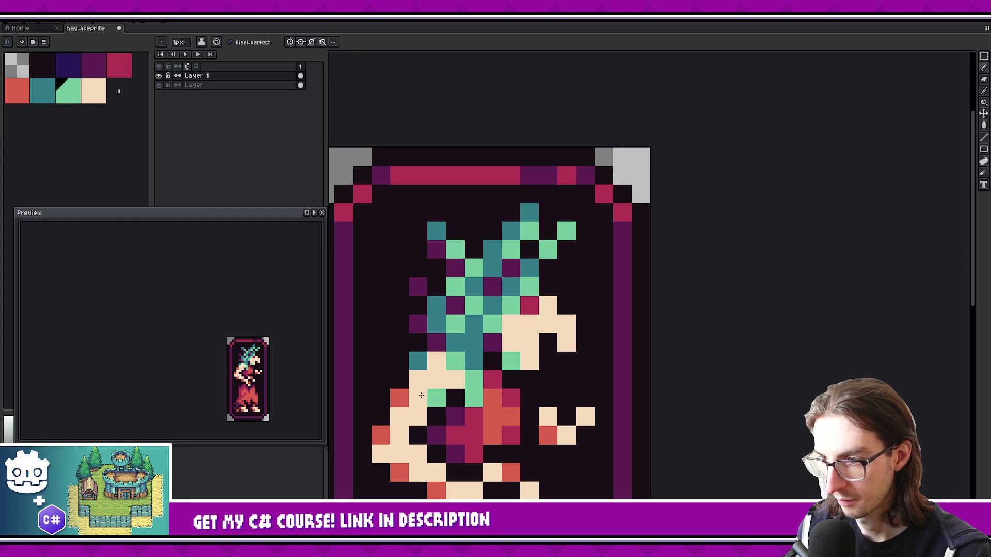
pyautogui.scroll(-1, 284, 351)
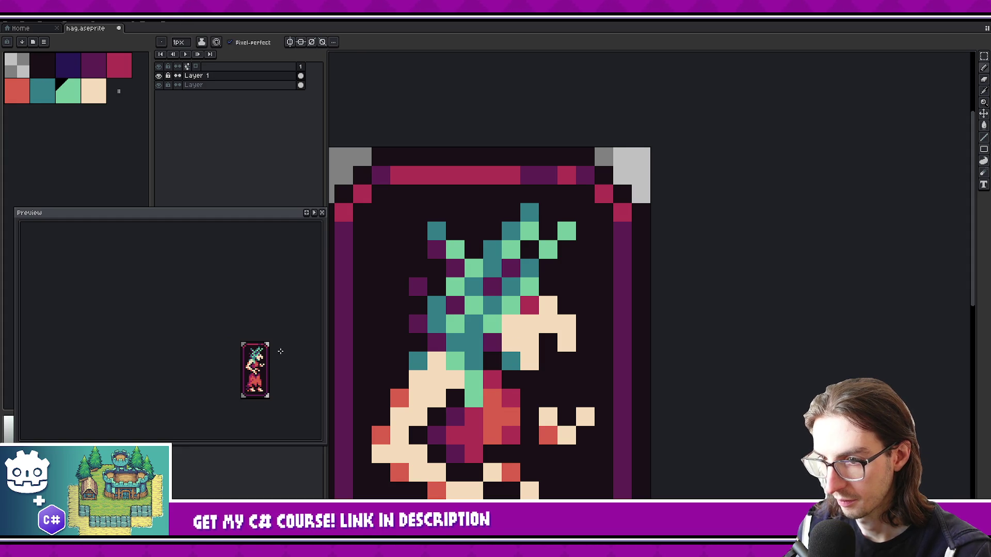
pyautogui.scroll(1, 267, 338)
pyautogui.press('alt')
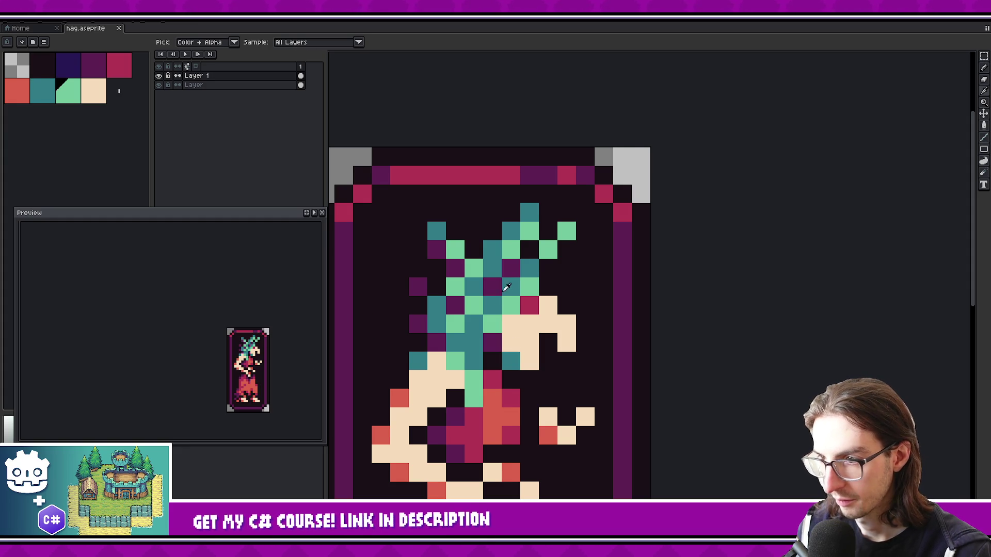
pyautogui.keyDown('alt'); pyautogui.click(492, 285); pyautogui.keyUp('alt')
pyautogui.moveTo(493, 265); pyautogui.dragTo(515, 231)
pyautogui.scroll(-1, 295, 338)
pyautogui.scroll(1, 289, 338)
pyautogui.press('alt')
pyautogui.keyDown('alt'); pyautogui.click(516, 279); pyautogui.keyUp('alt')
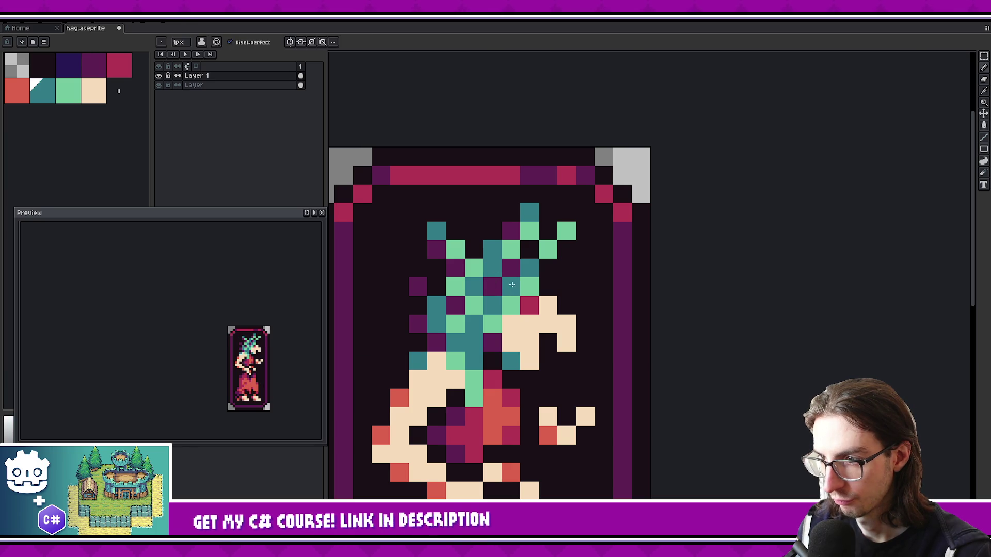
pyautogui.click(437, 320)
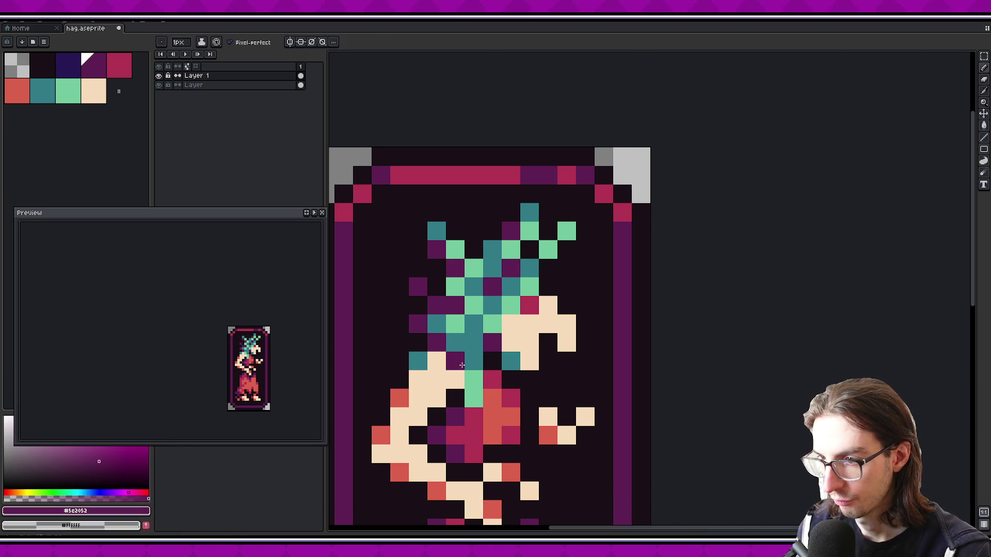
pyautogui.hotkey('ctrl', 'z')
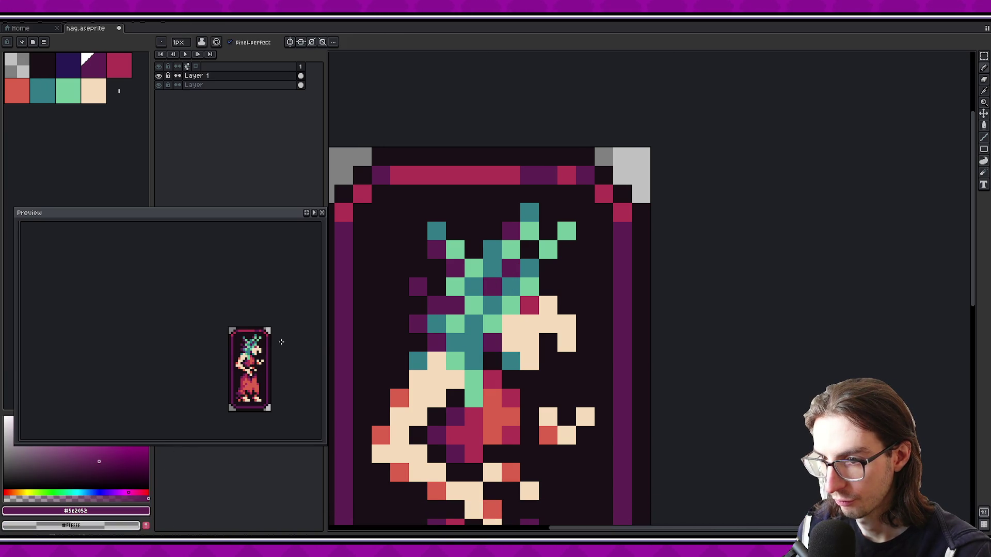
# Place mint and teal pixels in the lower-left hair, undoing stray ones
pyautogui.keyDown('alt'); pyautogui.click(473, 307); pyautogui.keyUp('alt')
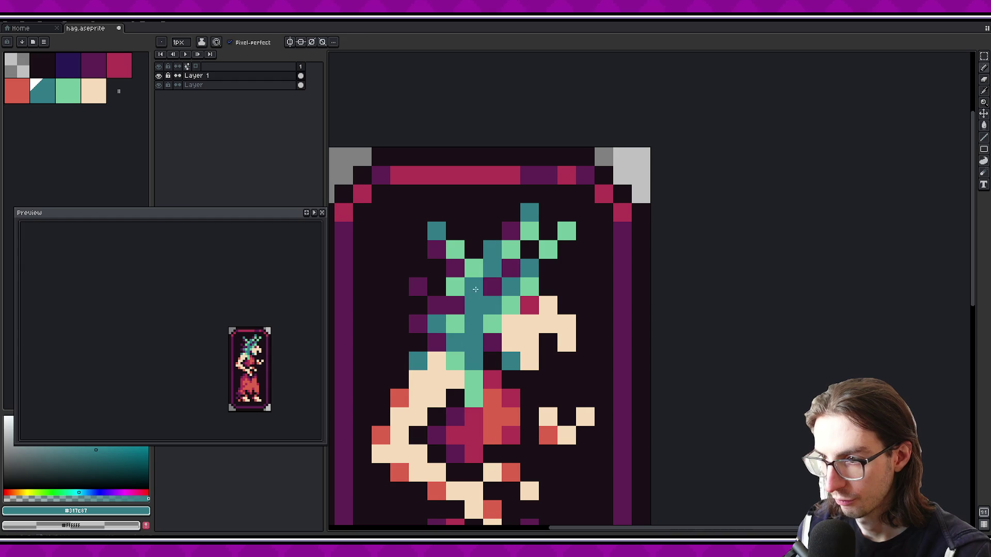
pyautogui.keyDown('alt'); pyautogui.click(480, 271); pyautogui.keyUp('alt')
pyautogui.click(372, 361)
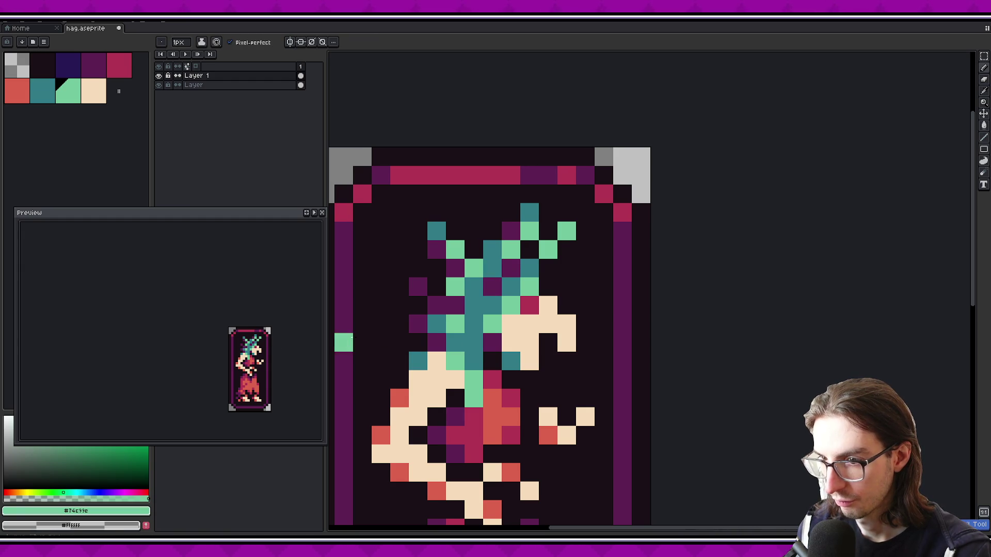
pyautogui.keyDown('alt'); pyautogui.click(445, 325); pyautogui.keyUp('alt')
pyautogui.press('alt')
pyautogui.keyDown('alt'); pyautogui.click(453, 354); pyautogui.keyUp('alt')
pyautogui.click(460, 344)
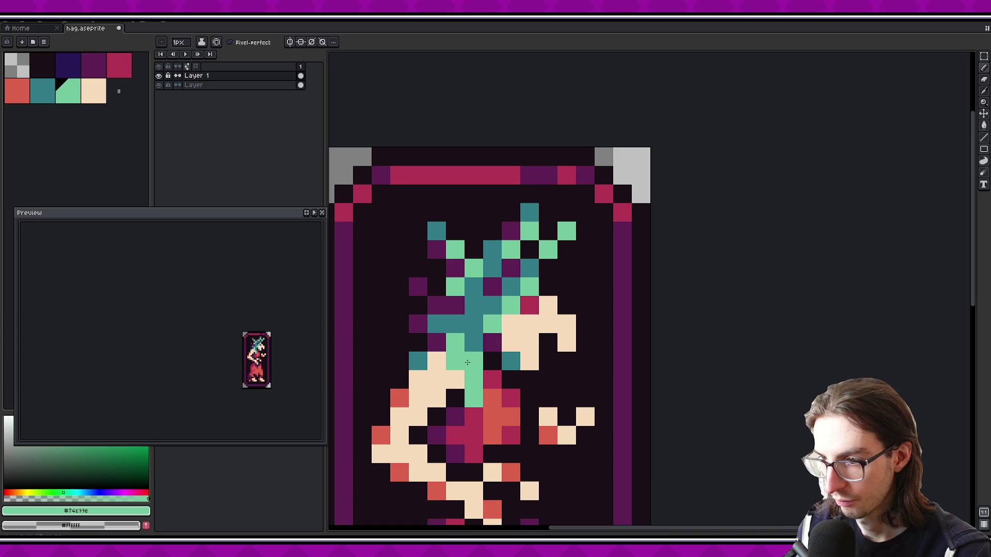
pyautogui.hotkey('ctrl', 'z')
pyautogui.keyDown('alt'); pyautogui.click(454, 336); pyautogui.keyUp('alt')
pyautogui.click(456, 368)
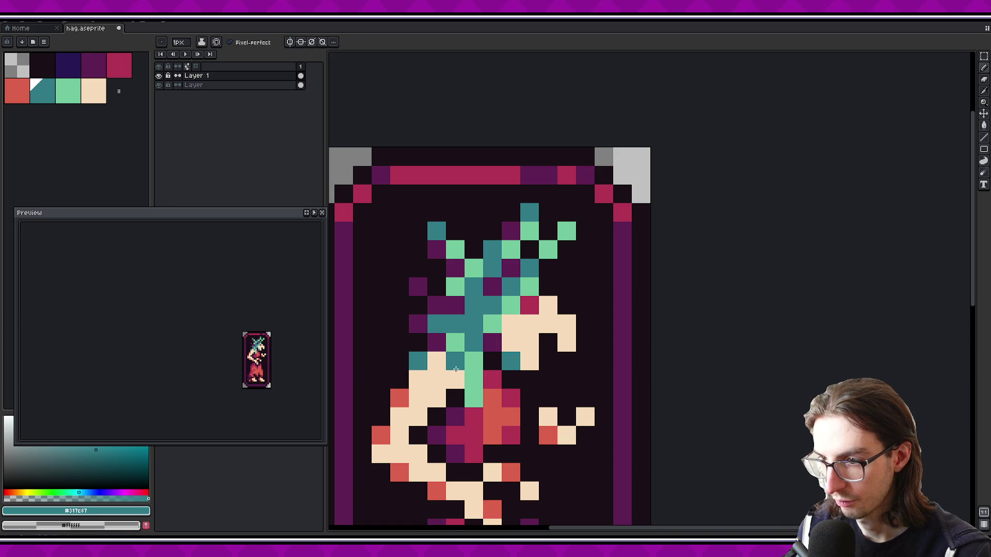
pyautogui.hotkey('ctrl', 'z')
pyautogui.click(468, 379)
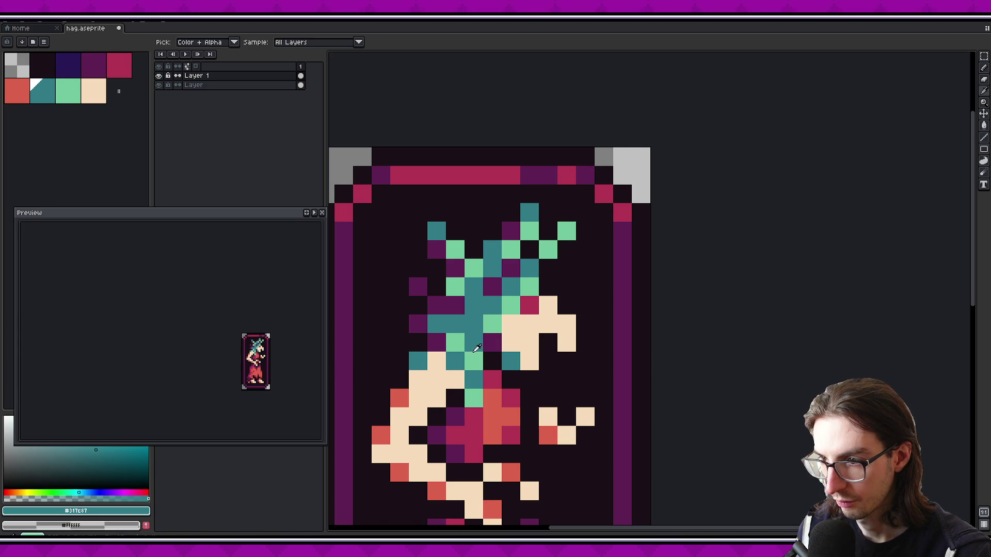
# Paint mint, teal and purple pixels across the left hair strands
pyautogui.keyDown('alt'); pyautogui.click(474, 361); pyautogui.keyUp('alt')
pyautogui.click(462, 316)
pyautogui.keyDown('alt'); pyautogui.click(473, 322); pyautogui.keyUp('alt')
pyautogui.click(454, 322)
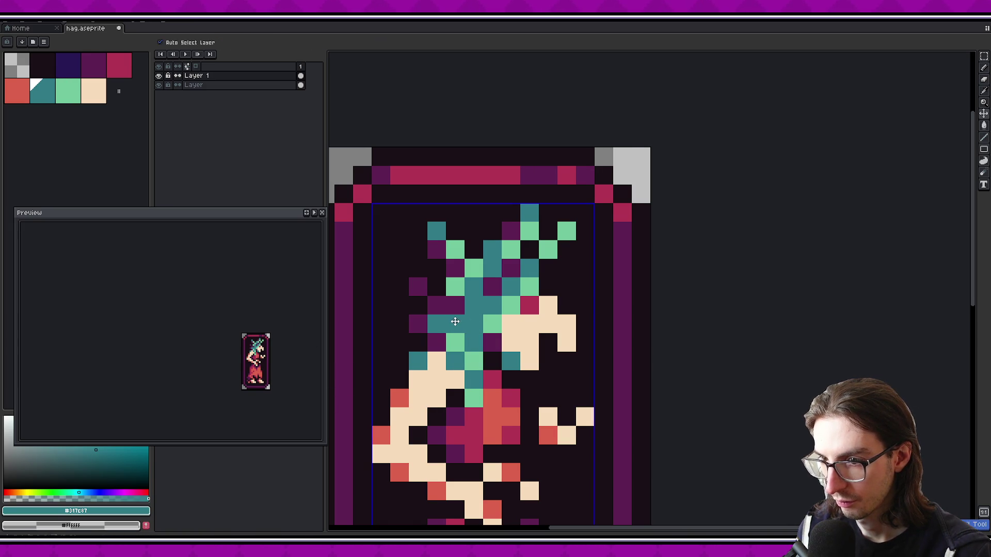
pyautogui.keyDown('alt'); pyautogui.click(449, 309); pyautogui.keyUp('alt')
pyautogui.click(436, 322)
pyautogui.click(418, 362)
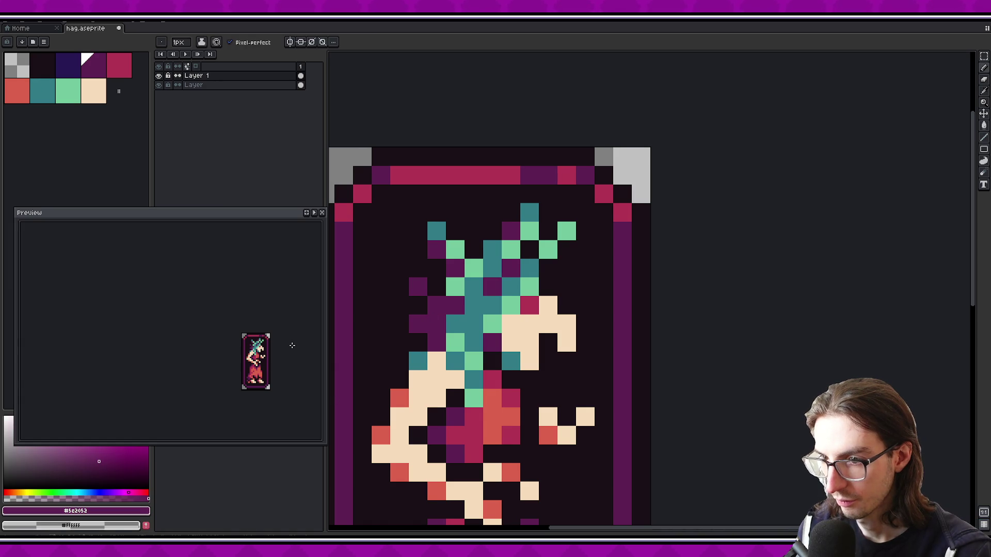
# Add two more teal pixels, then two crimson pixels among the upper hair strands
pyautogui.scroll(1, 292, 345)
pyautogui.keyDown('alt'); pyautogui.click(467, 324); pyautogui.keyUp('alt')
pyautogui.click(436, 306)
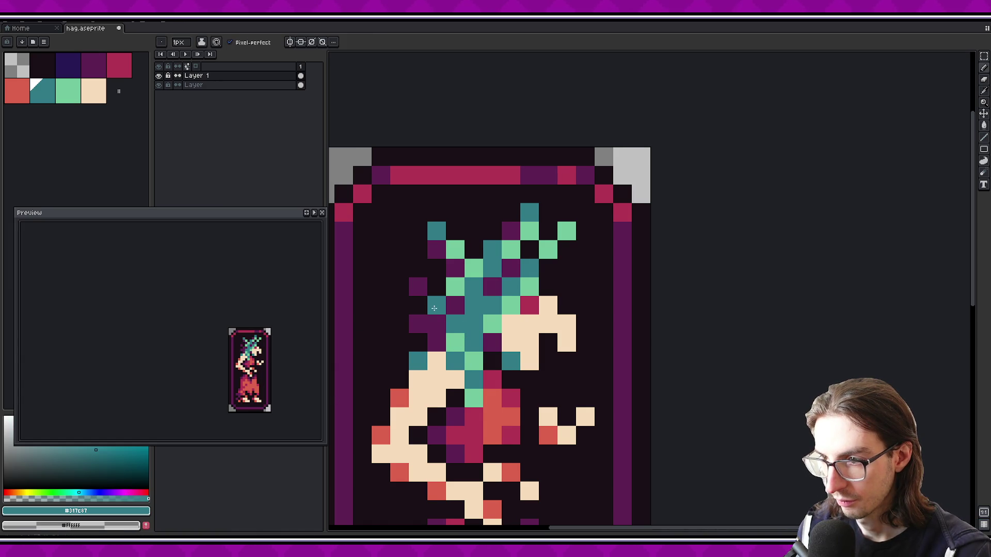
pyautogui.scroll(-1, 280, 345)
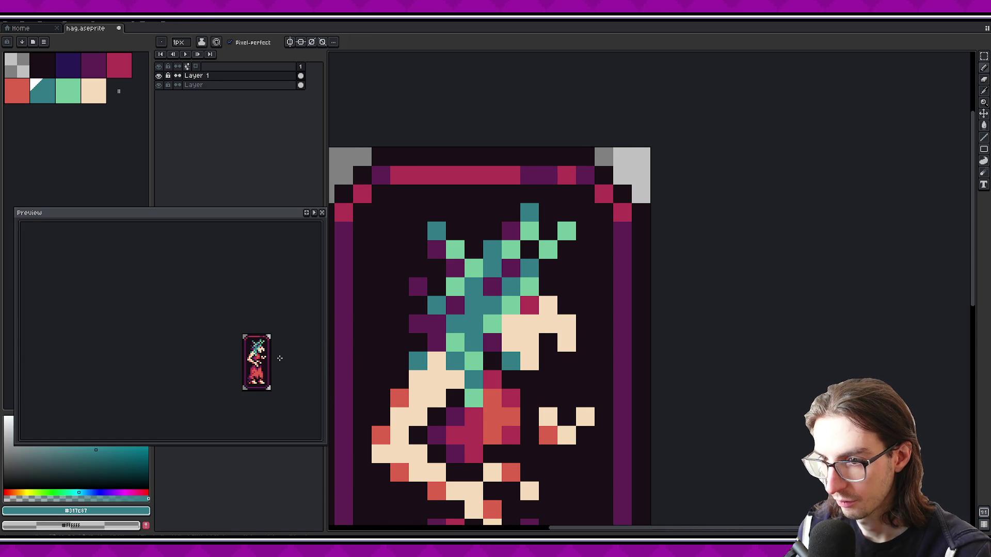
pyautogui.moveTo(269, 336); pyautogui.dragTo(266, 343)
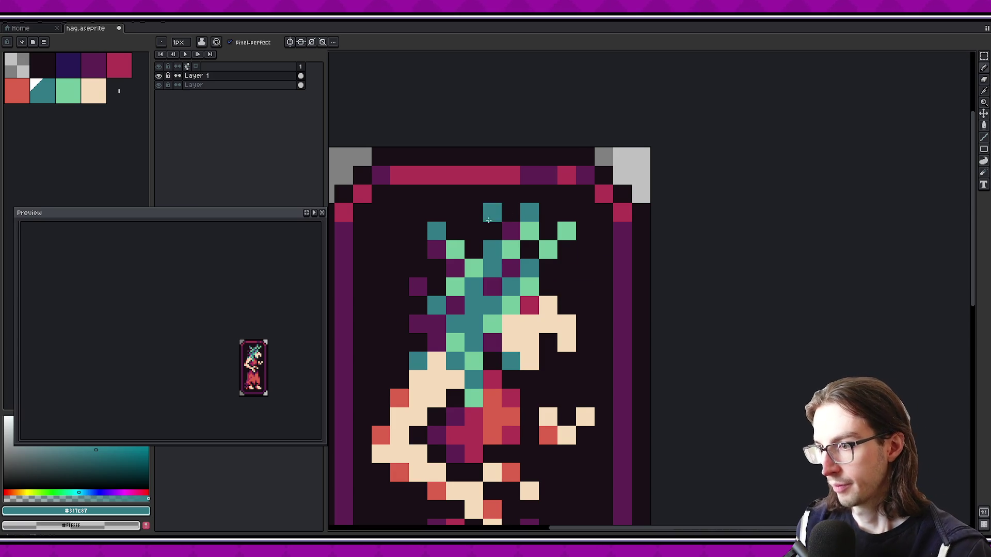
pyautogui.click(120, 64)
pyautogui.click(510, 287)
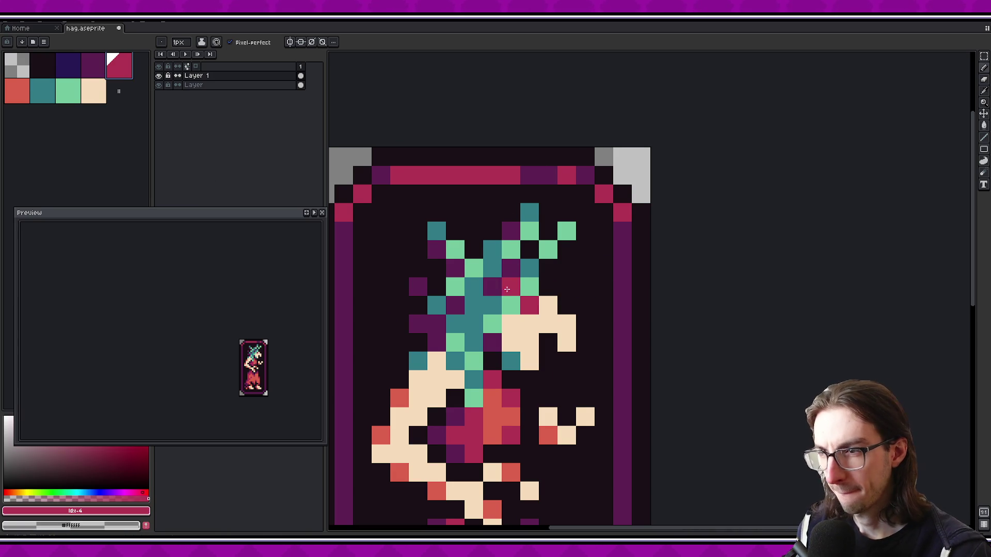
# Paint two hair pixels crimson, then turn several hair and face pixels coral
pyautogui.click(529, 268)
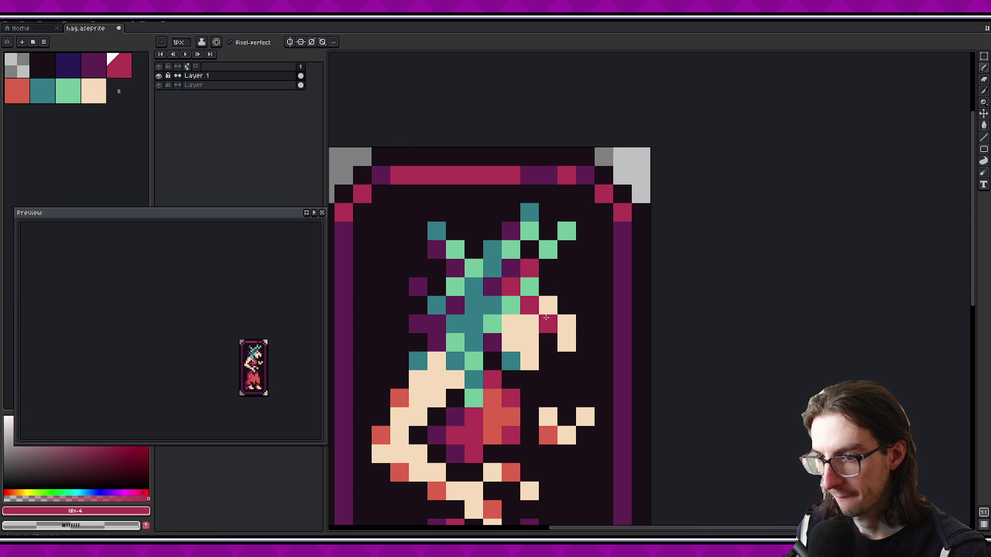
pyautogui.click(17, 91)
pyautogui.click(530, 287)
pyautogui.click(548, 305)
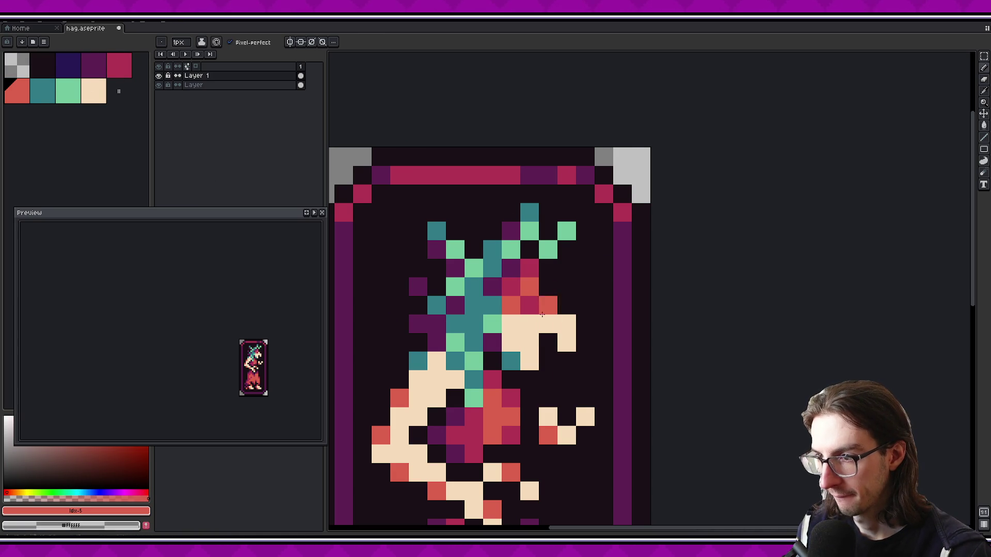
pyautogui.click(511, 323)
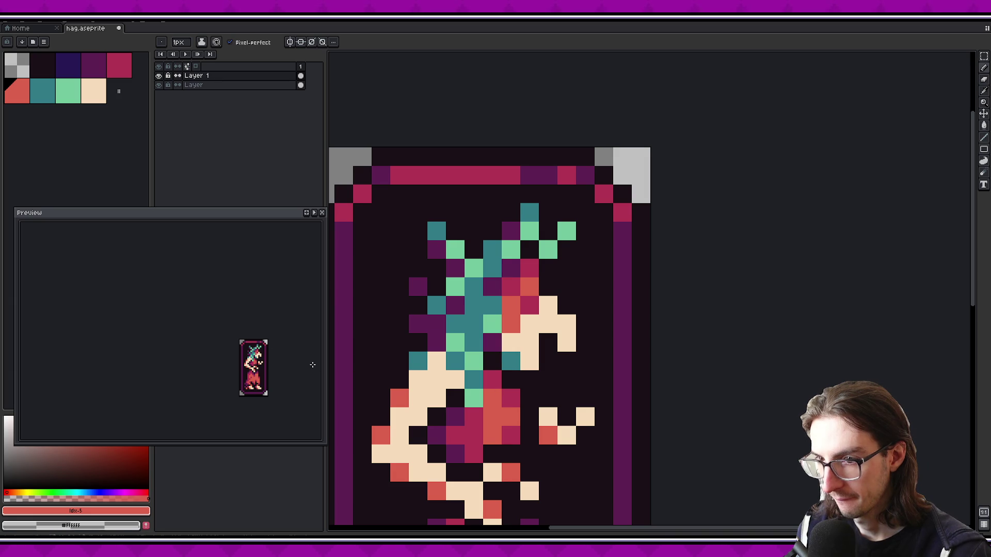
pyautogui.scroll(1, 271, 351)
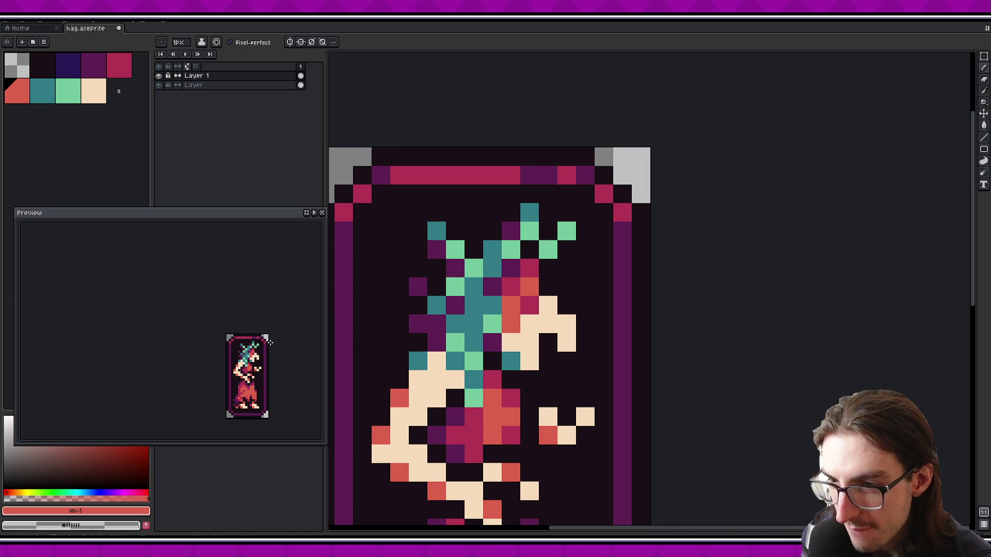
pyautogui.scroll(-1, 270, 342)
pyautogui.click(512, 361)
pyautogui.scroll(-1, 287, 353)
pyautogui.scroll(1, 275, 353)
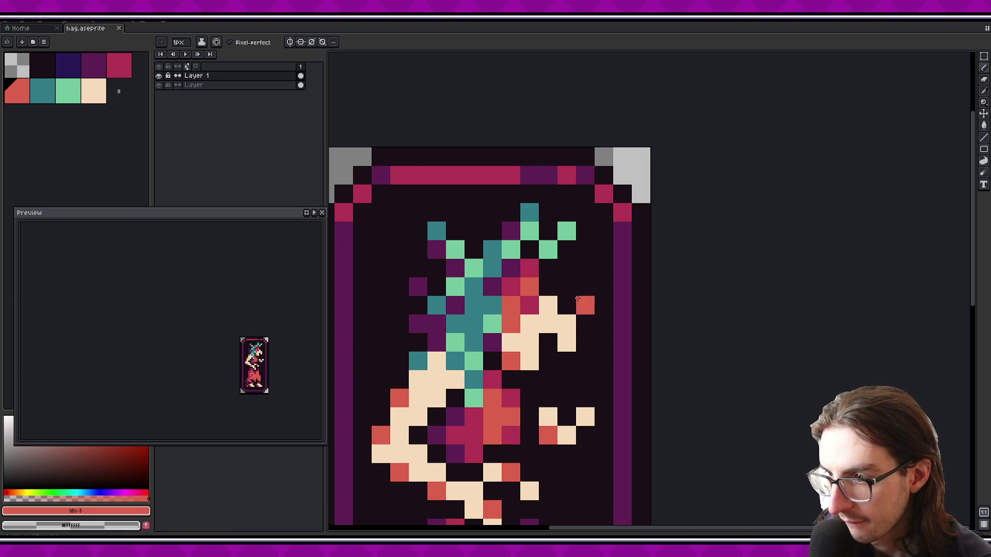
# Paint a face pixel navy, undoing a stray navy hair pixel
pyautogui.click(68, 65)
pyautogui.click(530, 305)
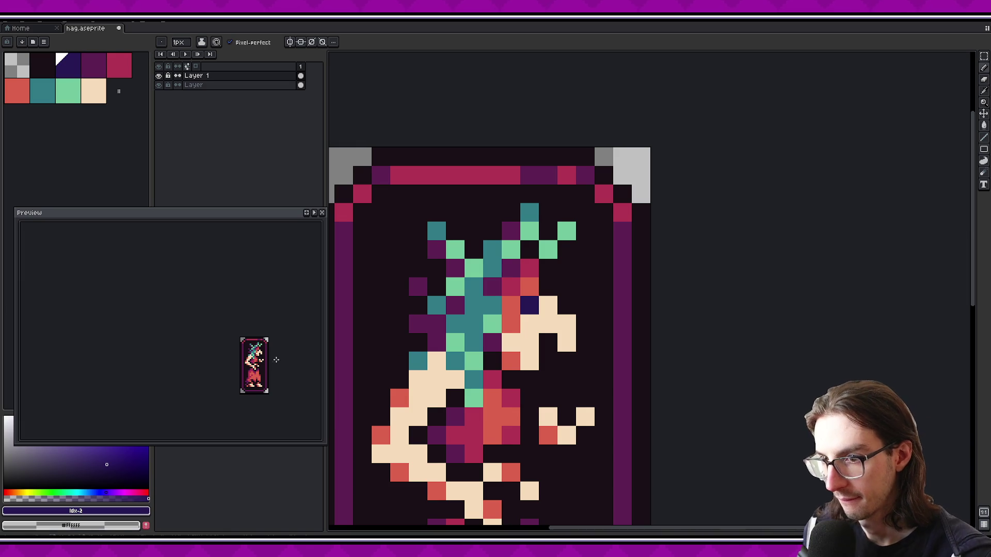
pyautogui.click(474, 324)
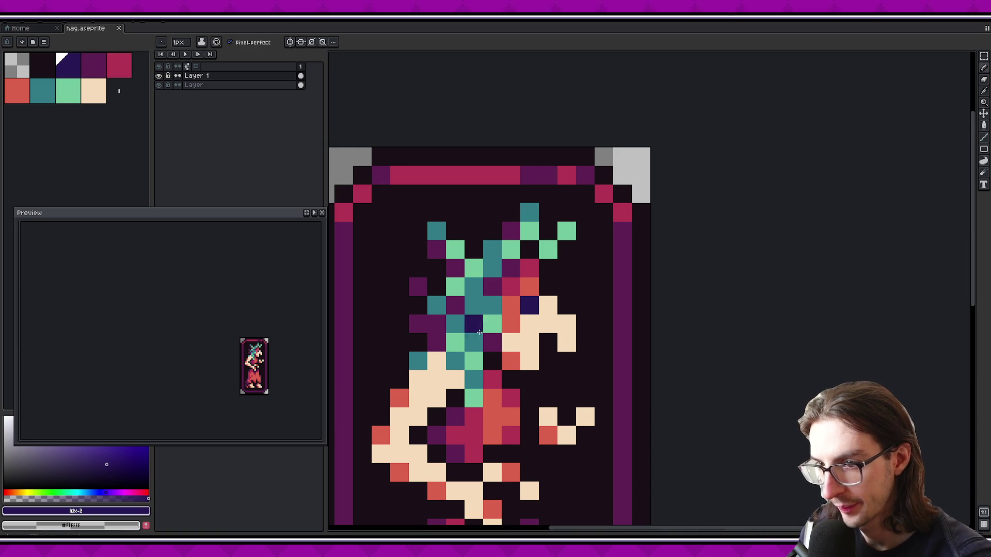
pyautogui.hotkey('ctrl', 'z')
pyautogui.scroll(1, 567, 340)
# Turn the navy face pixel dark purple after undoing a trial darkest-colour pixel
pyautogui.click(35, 72)
pyautogui.click(506, 290)
pyautogui.click(359, 366)
pyautogui.scroll(1, 280, 339)
pyautogui.hotkey('ctrl', 'z')
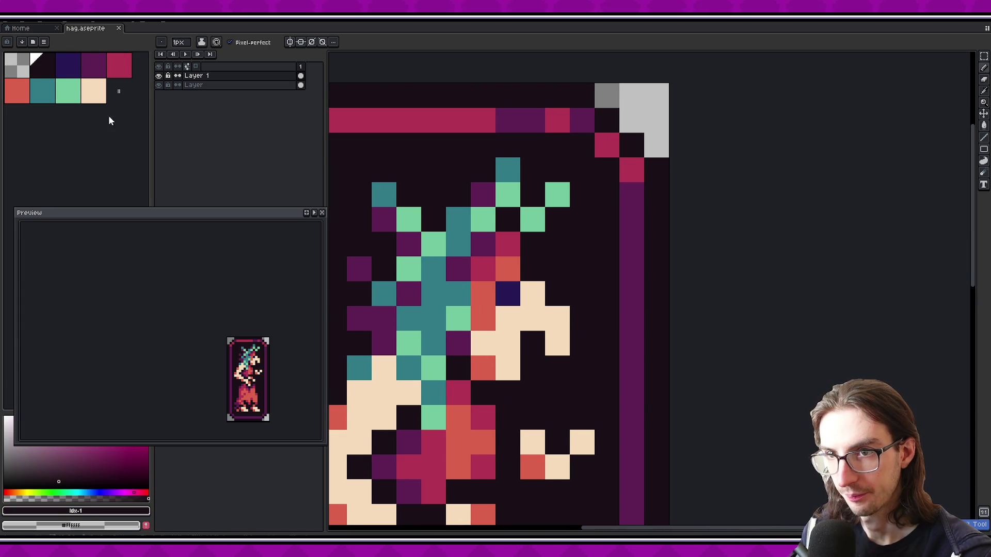
pyautogui.click(68, 65)
pyautogui.click(97, 72)
pyautogui.click(512, 303)
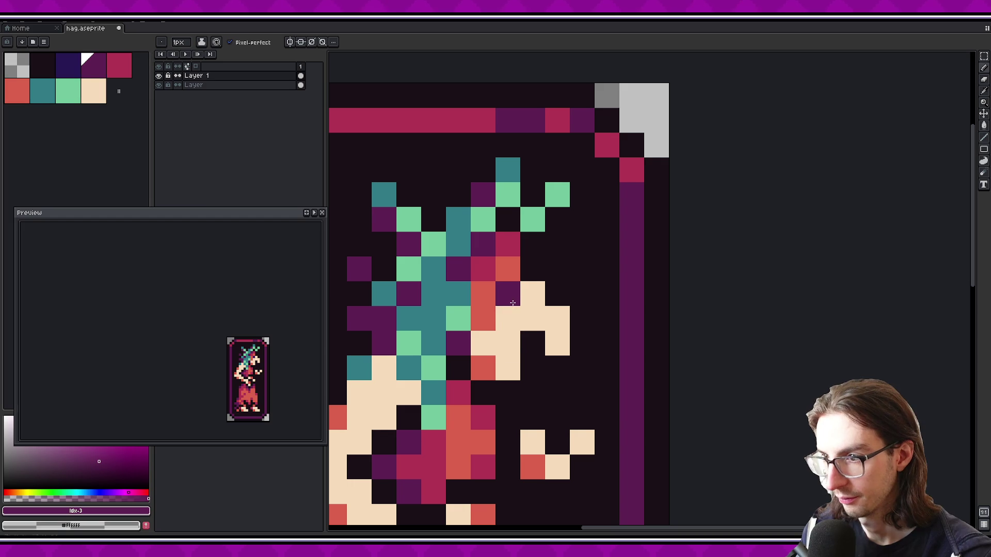
pyautogui.scroll(-1, 289, 351)
pyautogui.scroll(-1, 281, 347)
pyautogui.scroll(1, 283, 348)
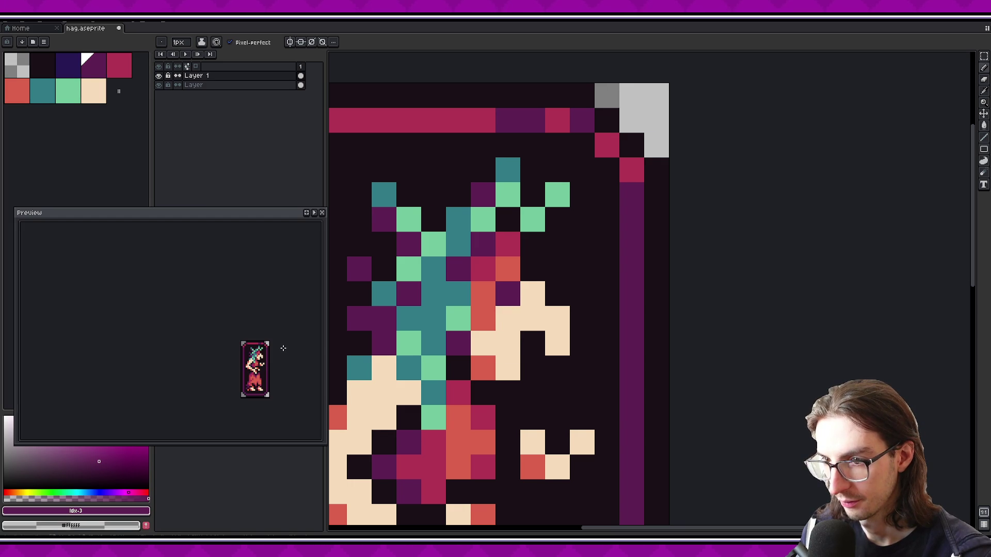
# Paint five face pixels cream
pyautogui.keyDown('alt'); pyautogui.click(552, 341); pyautogui.keyUp('alt')
pyautogui.click(534, 340)
pyautogui.click(515, 273)
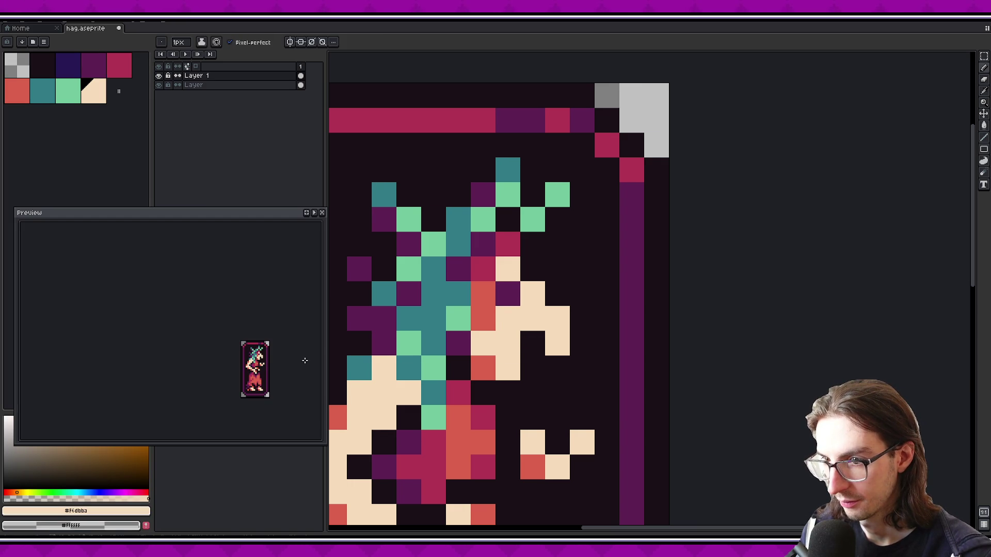
pyautogui.scroll(1, 271, 348)
pyautogui.click(494, 318)
pyautogui.click(406, 372)
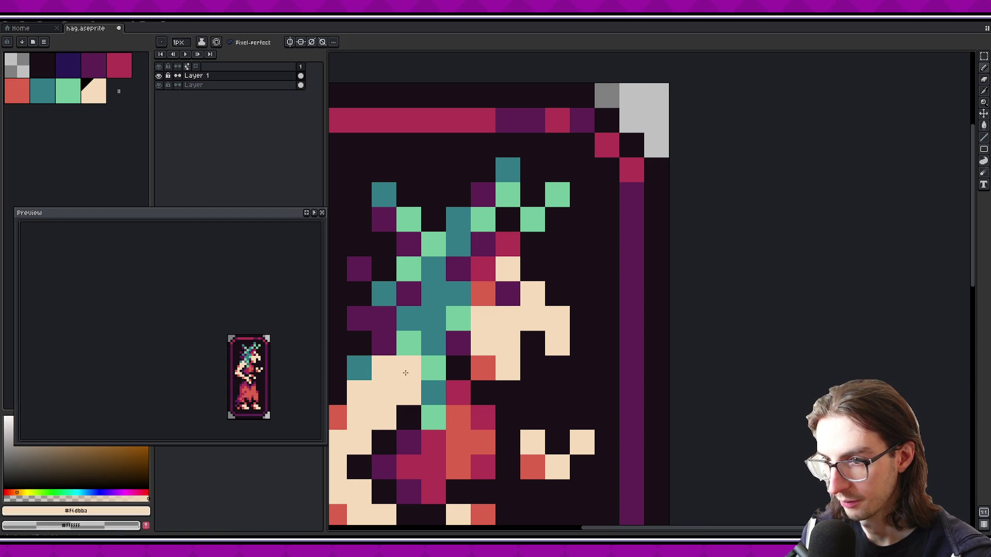
pyautogui.scroll(-1, 265, 357)
# Add an orange-red pixel above the face, then save the sprite
pyautogui.keyDown('alt'); pyautogui.click(484, 361); pyautogui.keyUp('alt')
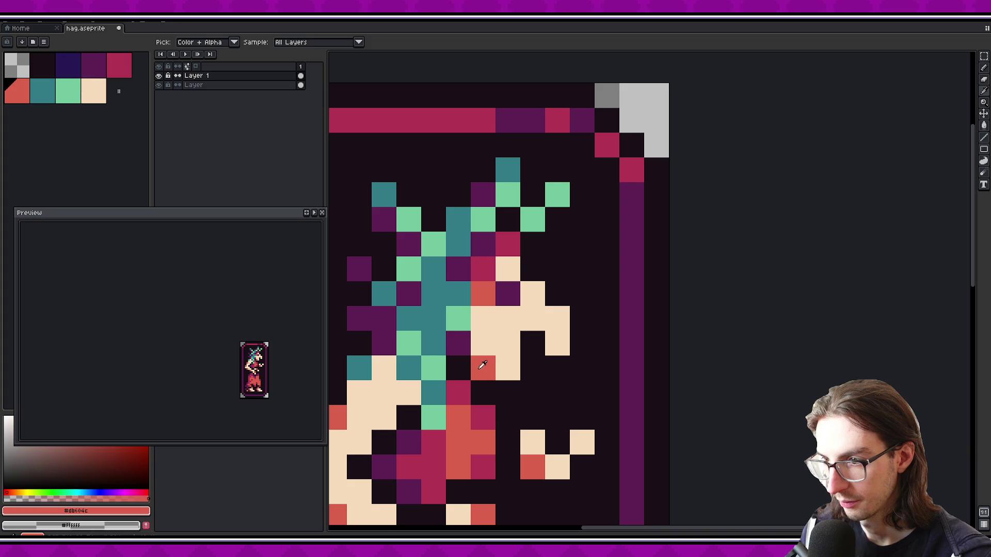
pyautogui.click(483, 318)
pyautogui.hotkey('ctrl', 'z')
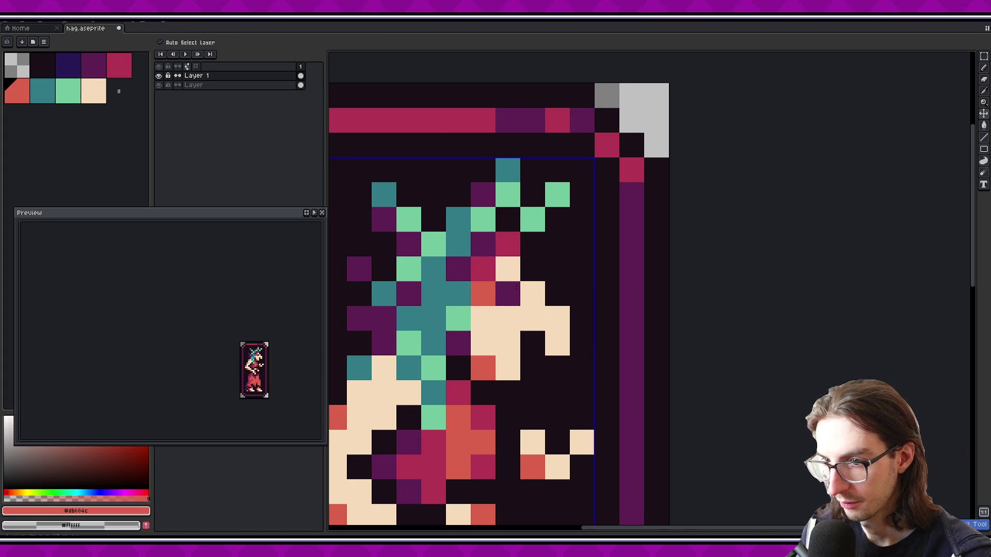
pyautogui.keyDown('alt'); pyautogui.click(505, 256); pyautogui.keyUp('alt')
pyautogui.press('[')
pyautogui.press('[')
pyautogui.press('[')
pyautogui.click(513, 250)
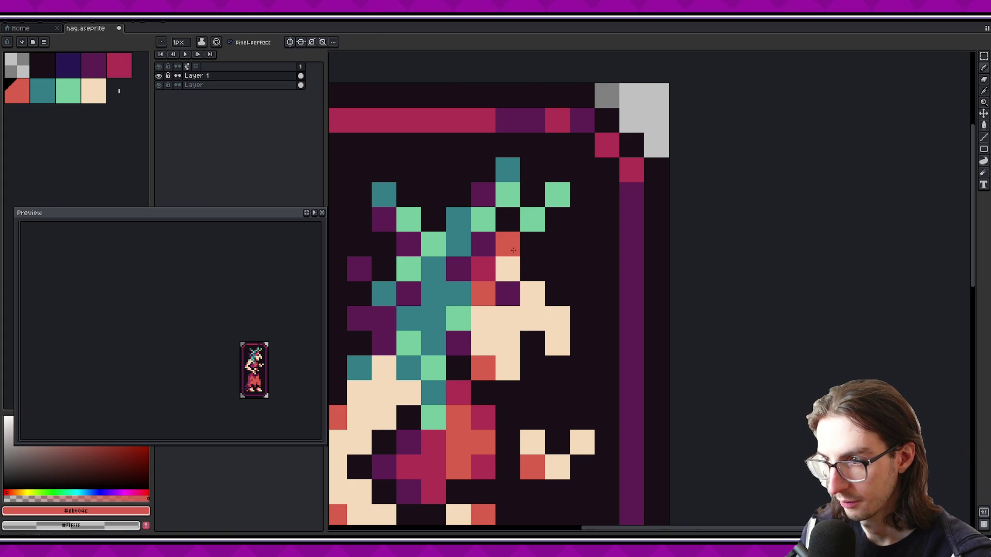
pyautogui.scroll(1, 272, 352)
pyautogui.scroll(-1, 271, 356)
pyautogui.hotkey('ctrl', 's')
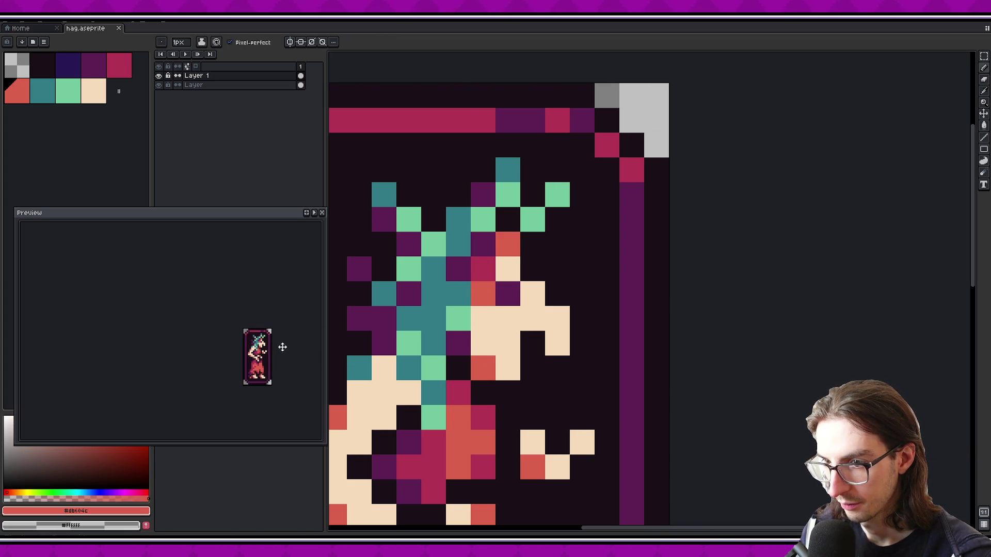
# Pick peach, rectangle-select the face area, undo the change inside it, and return to the pencil
pyautogui.scroll(1, 284, 342)
pyautogui.scroll(-3, 273, 340)
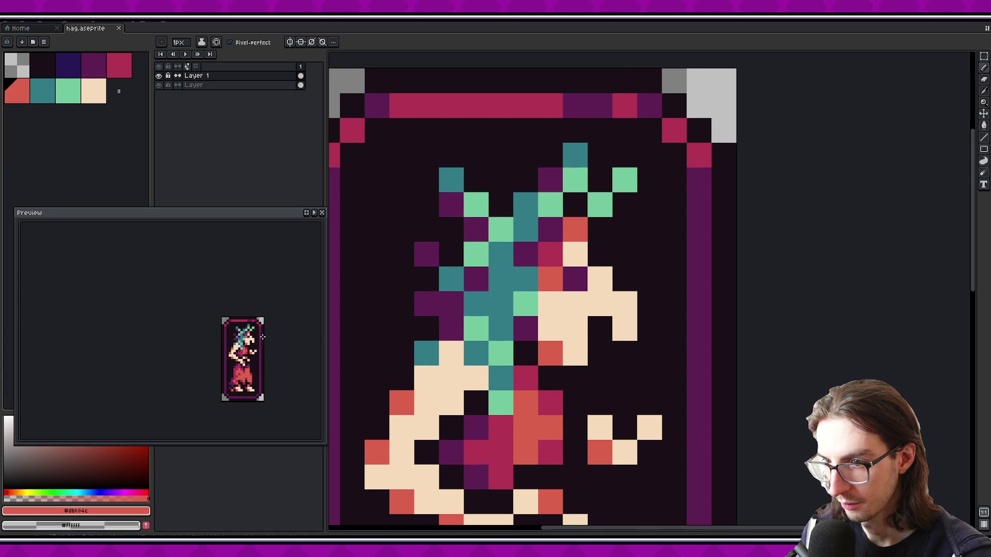
pyautogui.scroll(1, 258, 345)
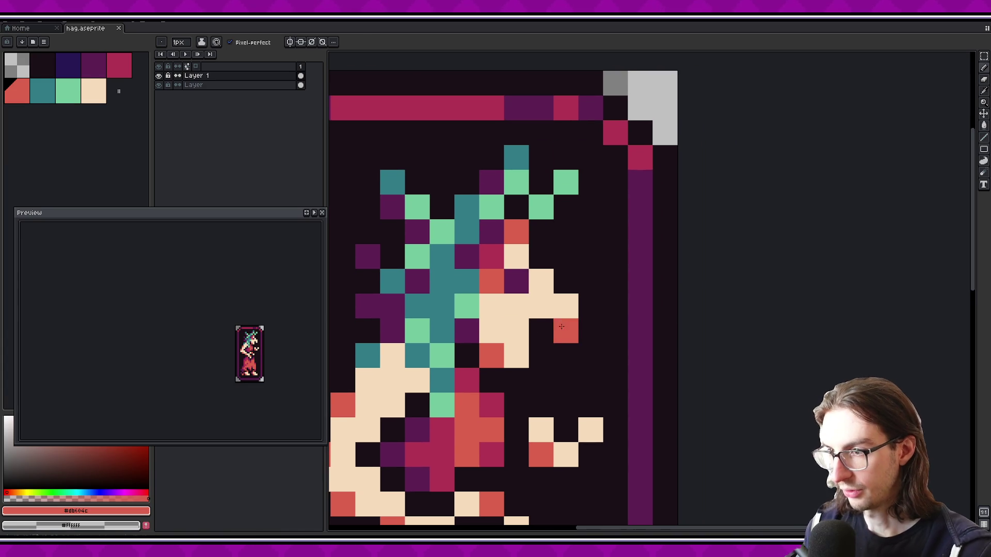
pyautogui.keyDown('alt'); pyautogui.click(565, 309); pyautogui.keyUp('alt')
pyautogui.press('m')
pyautogui.moveTo(479, 244); pyautogui.dragTo(603, 393)
pyautogui.hotkey('ctrl', 'z')
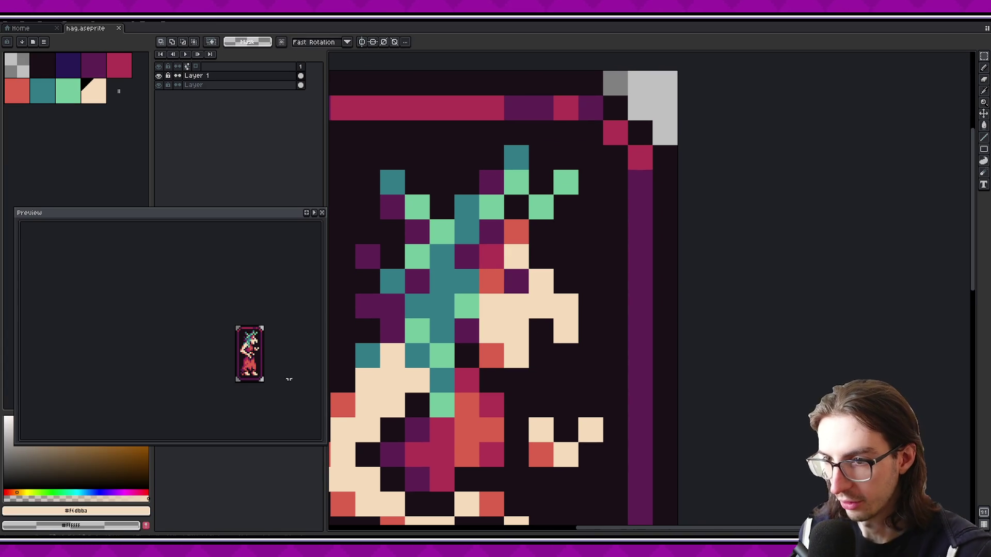
pyautogui.scroll(1, 262, 344)
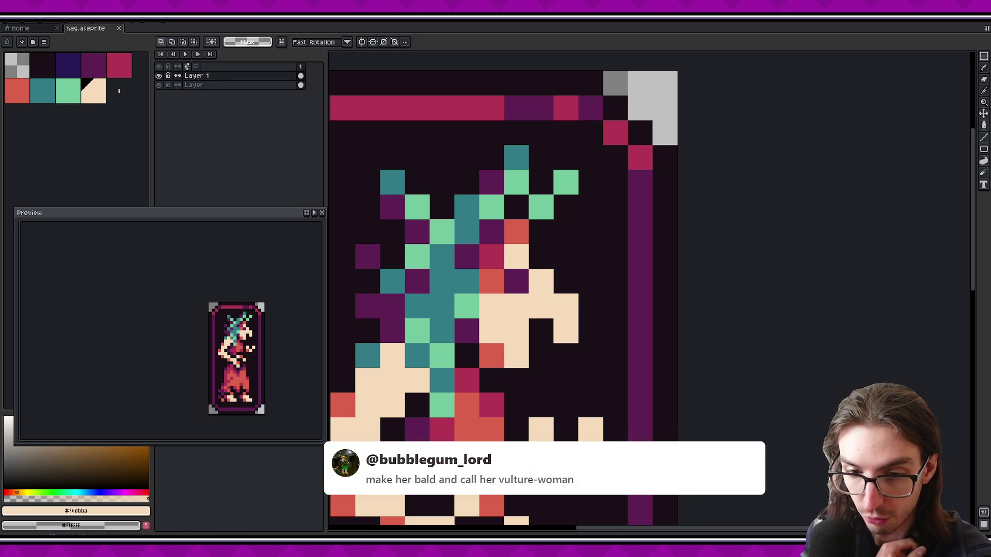
pyautogui.moveTo(417, 330)
pyautogui.mouseDown()
pyautogui.moveTo(473, 291)
pyautogui.moveTo(470, 373)
pyautogui.mouseUp()
pyautogui.press('b')
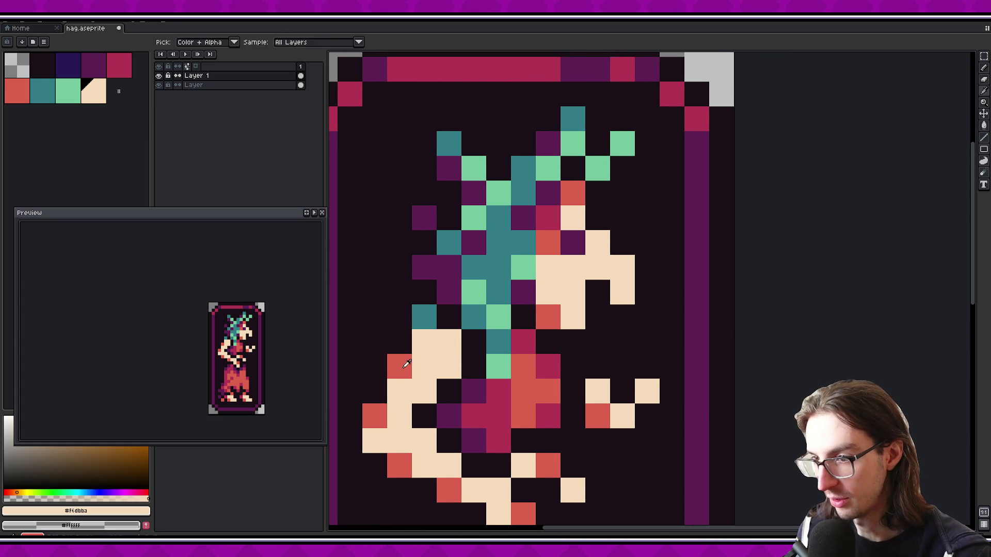
# Paint peach pixels below the hair red, then repaint the red shoulder pixels crimson
pyautogui.keyDown('alt'); pyautogui.click(400, 366); pyautogui.keyUp('alt')
pyautogui.moveTo(424, 341)
pyautogui.mouseDown()
pyautogui.moveTo(448, 342)
pyautogui.moveTo(430, 341)
pyautogui.mouseUp()
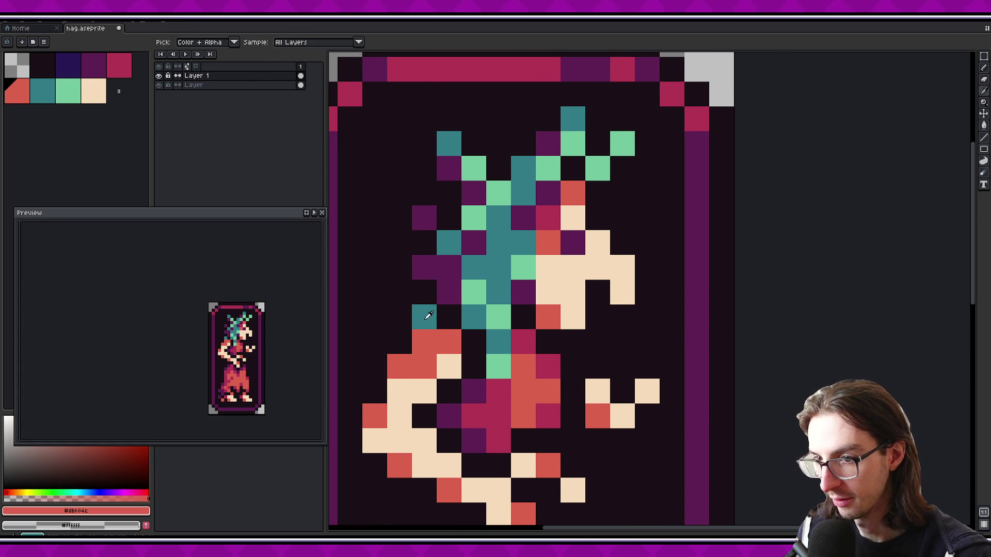
pyautogui.scroll(-2, 254, 349)
pyautogui.keyDown('alt'); pyautogui.click(523, 341); pyautogui.keyUp('alt')
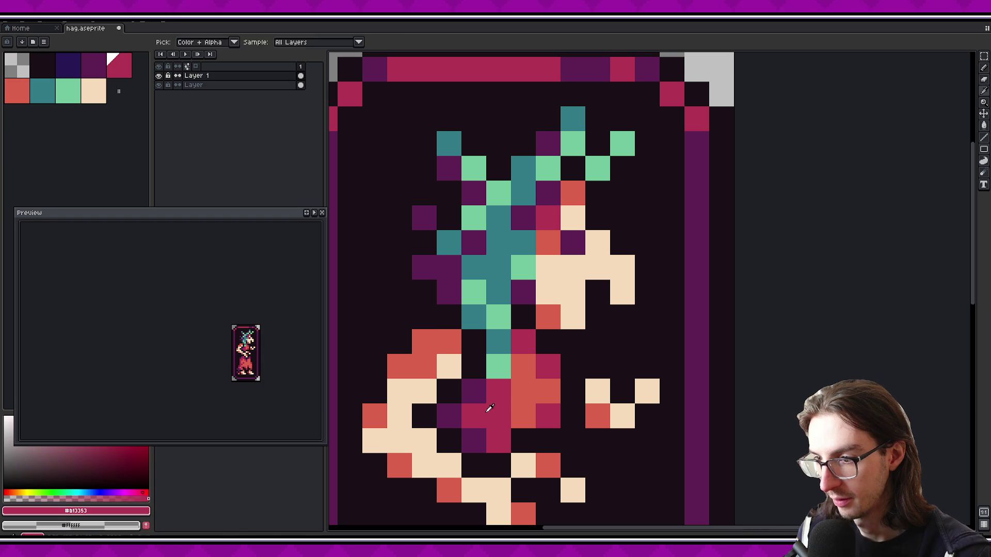
pyautogui.moveTo(424, 341); pyautogui.dragTo(399, 366)
pyautogui.scroll(2, 255, 339)
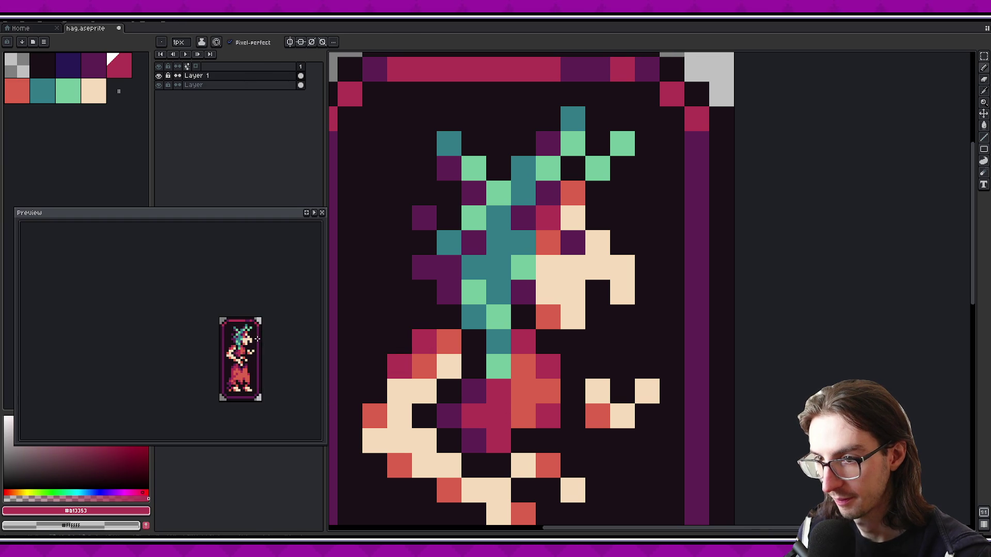
# Add a dark purple pixel beside the teal hair, undoing a trial teal pixel
pyautogui.keyDown('alt'); pyautogui.click(449, 289); pyautogui.keyUp('alt')
pyautogui.click(451, 316)
pyautogui.keyDown('alt'); pyautogui.click(463, 315); pyautogui.keyUp('alt')
pyautogui.click(424, 317)
pyautogui.hotkey('ctrl', 'z')
pyautogui.scroll(-1, 308, 334)
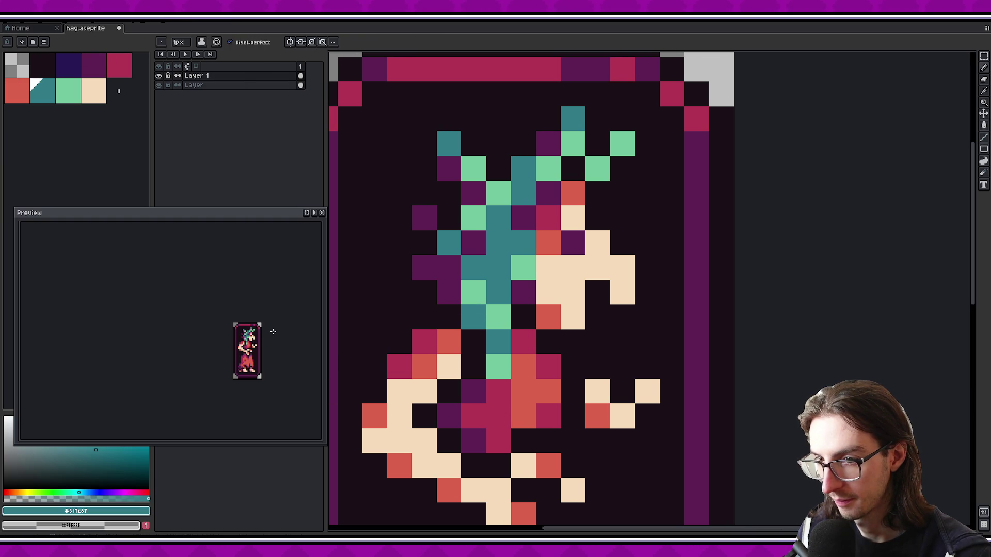
# Try teal pixels at the hair tip and shoulder edge, undoing each one
pyautogui.click(424, 316)
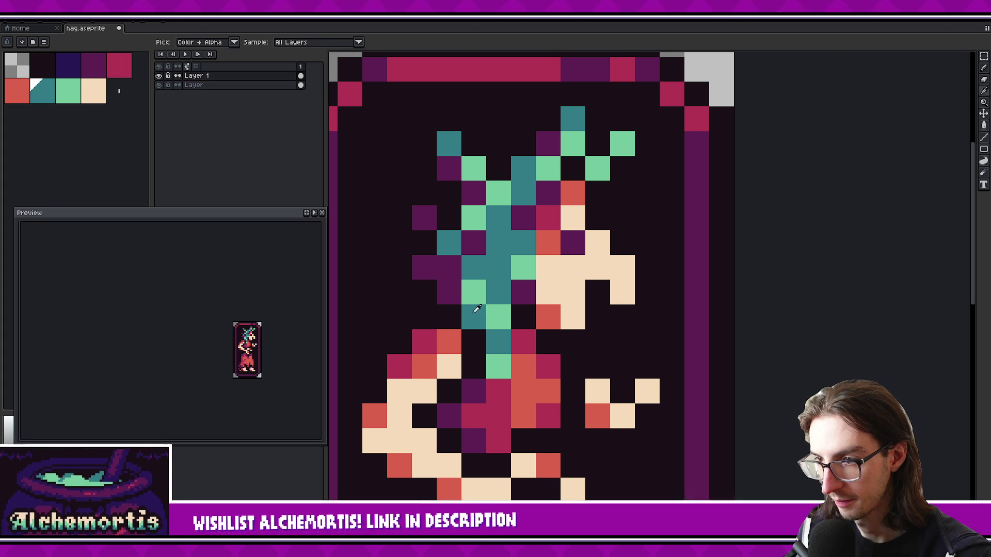
pyautogui.hotkey('ctrl', 'z')
pyautogui.click(443, 311)
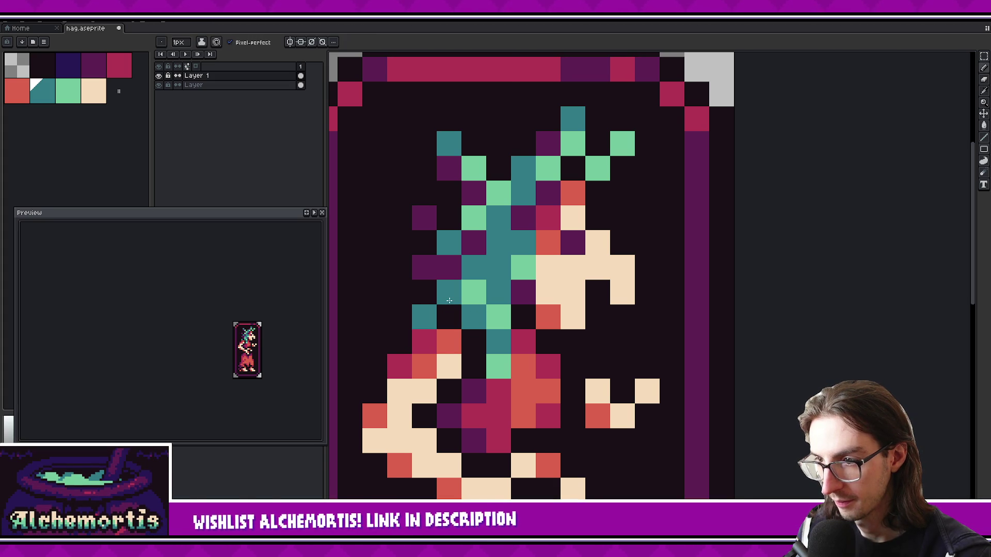
pyautogui.hotkey('ctrl', 'z')
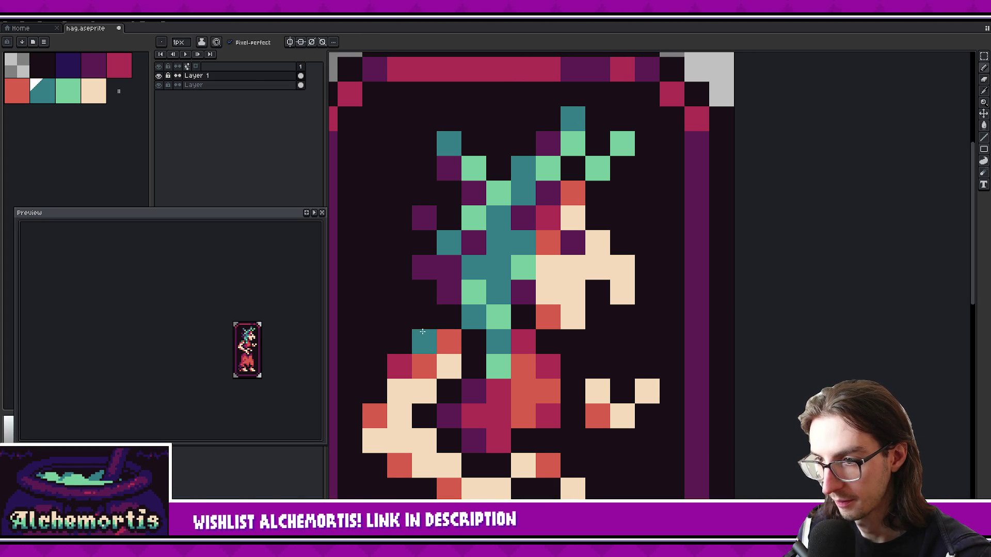
pyautogui.press('e')
pyautogui.press('b')
pyautogui.click(424, 342)
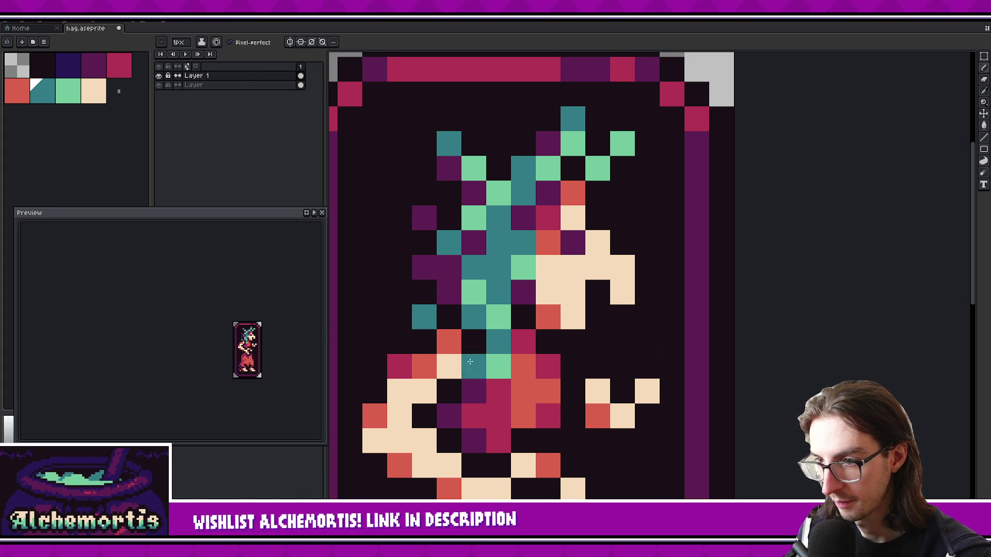
pyautogui.hotkey('ctrl', 'z')
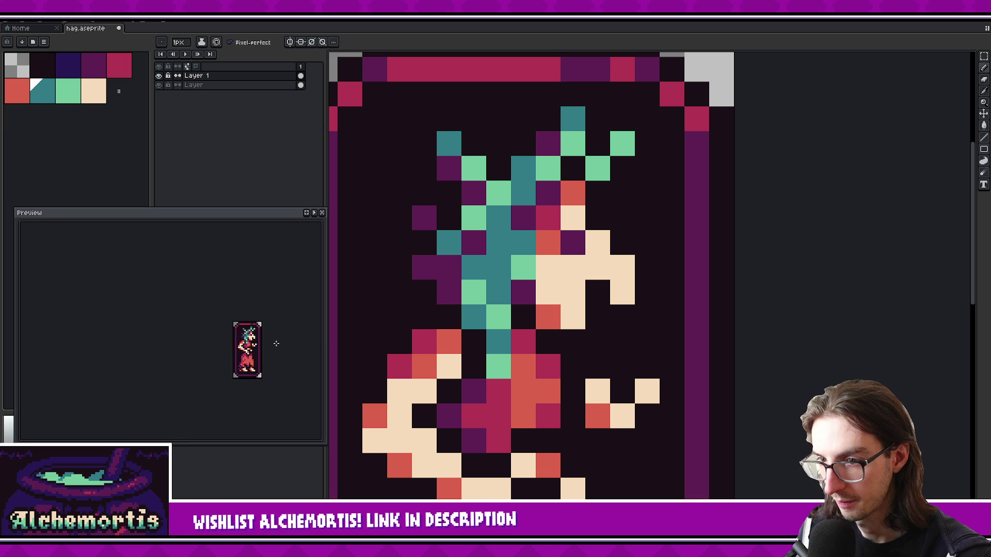
# Pick crimson from the shoulder, paint a crimson pixel above it, and save the sprite
pyautogui.press('i')
pyautogui.click(432, 341)
pyautogui.press('b')
pyautogui.click(424, 317)
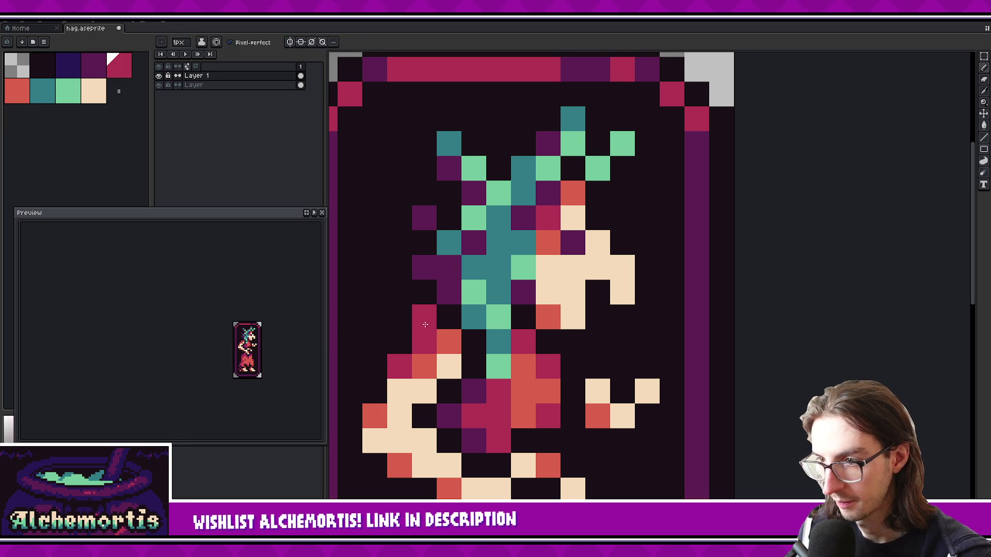
pyautogui.hotkey('ctrl', 's')
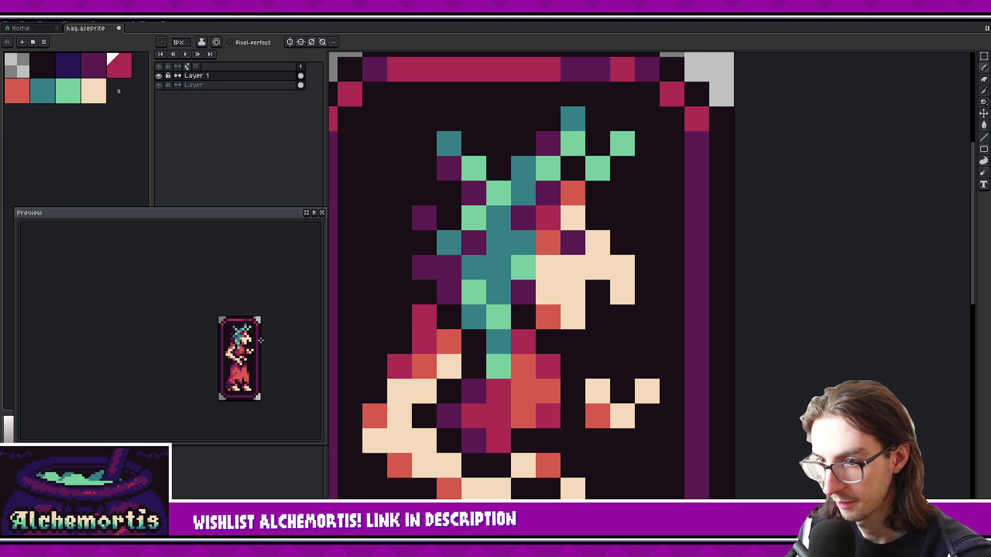
pyautogui.scroll(2, 260, 339)
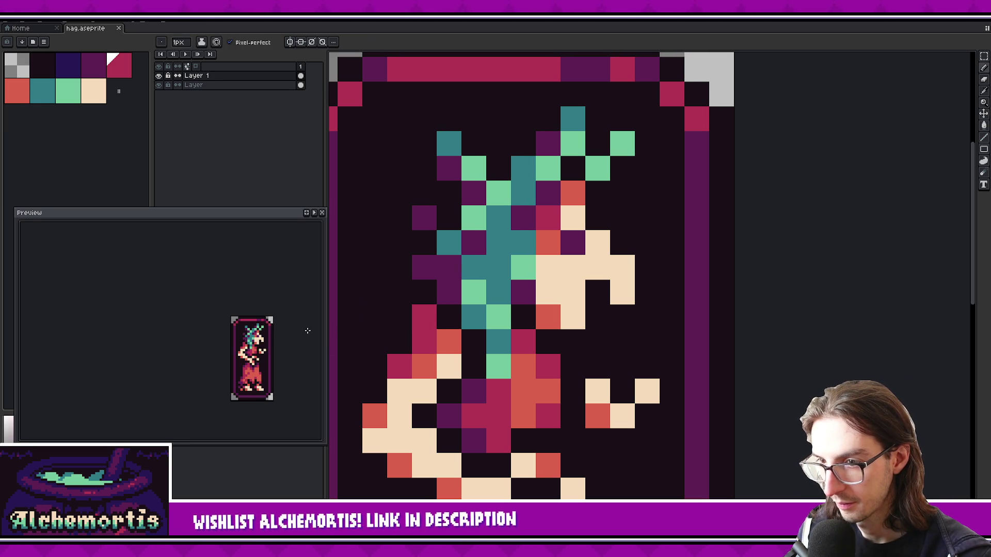
pyautogui.moveTo(583, 299); pyautogui.dragTo(541, 294)
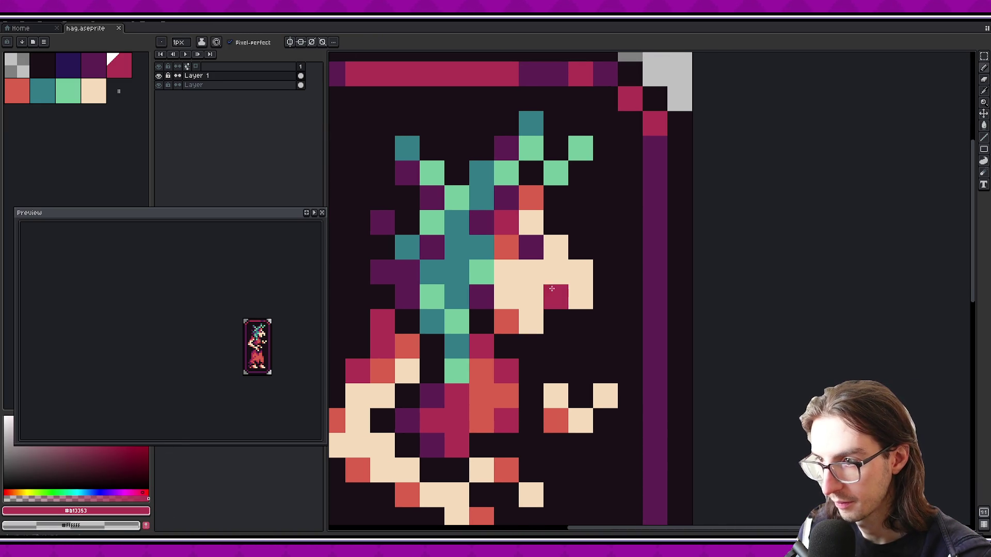
# Pick dark purple from the hair and compare undo/redo, settling on the mint pixel
pyautogui.press('i')
pyautogui.keyDown('alt'); pyautogui.click(480, 277); pyautogui.keyUp('alt')
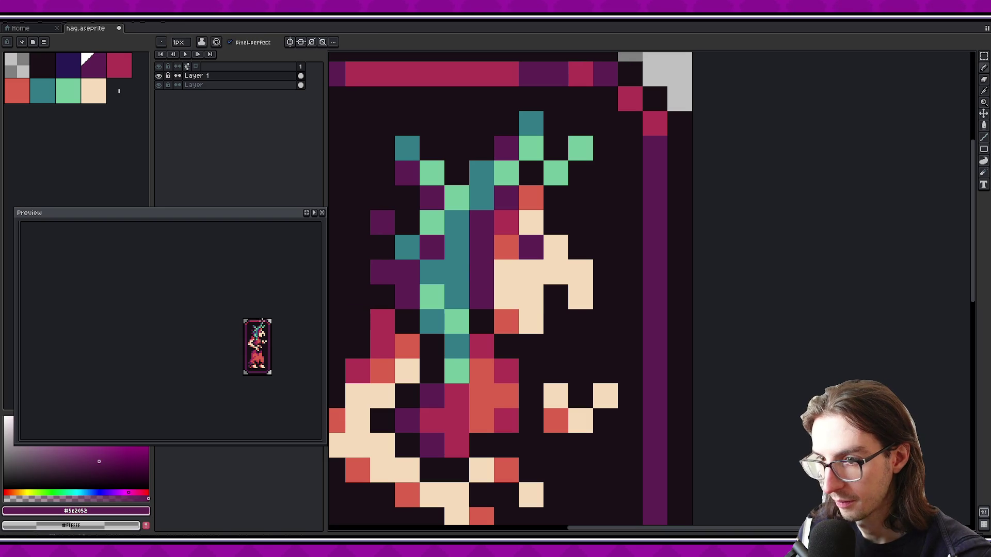
pyautogui.hotkey('ctrl', 'z')
pyautogui.hotkey('ctrl', 'y')
pyautogui.hotkey('ctrl', 'z')
pyautogui.hotkey('ctrl', 'y')
pyautogui.hotkey('ctrl', 'z')
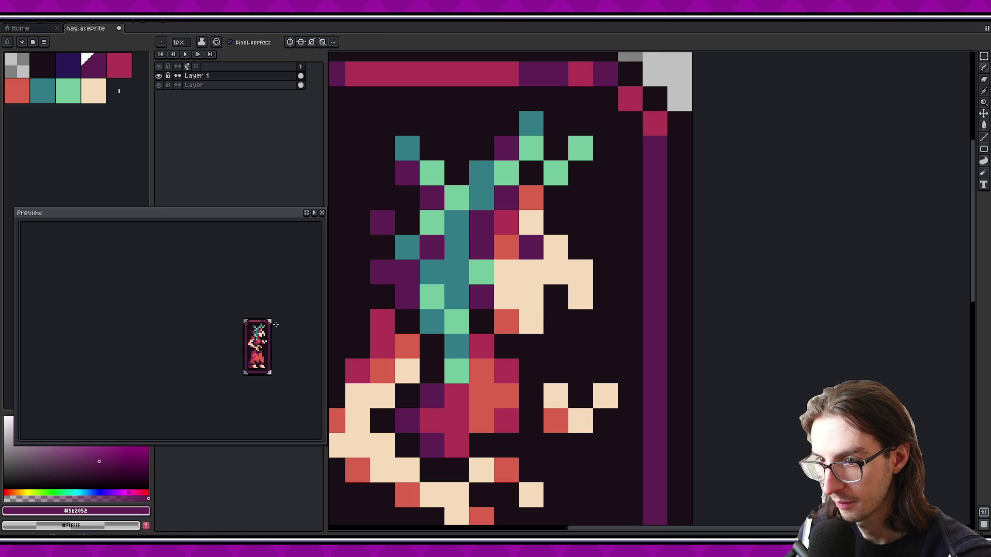
pyautogui.scroll(1, 275, 326)
# Try mint on several left hair pixels, keeping a mint pixel on the right
pyautogui.keyDown('alt'); pyautogui.click(473, 270); pyautogui.keyUp('alt')
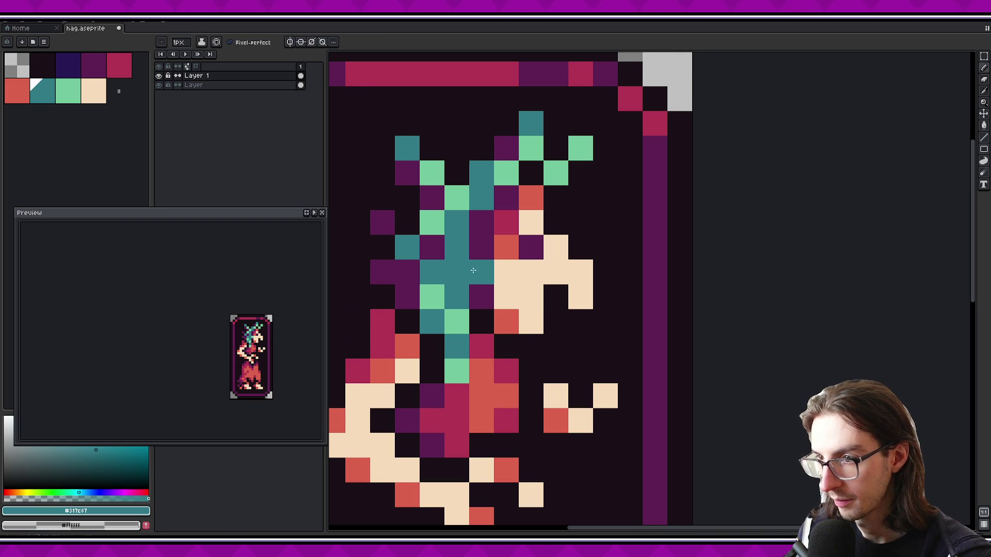
pyautogui.scroll(-1, 294, 340)
pyautogui.keyDown('alt'); pyautogui.click(456, 321); pyautogui.keyUp('alt')
pyautogui.moveTo(454, 270); pyautogui.dragTo(438, 283)
pyautogui.hotkey('ctrl', 'z')
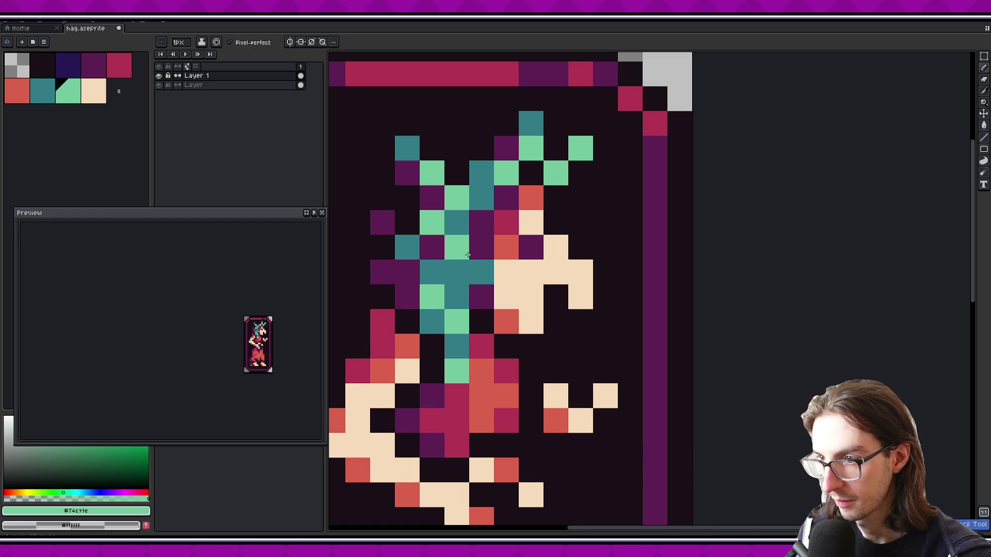
pyautogui.click(482, 272)
pyautogui.hotkey('ctrl', 'z')
pyautogui.click(502, 276)
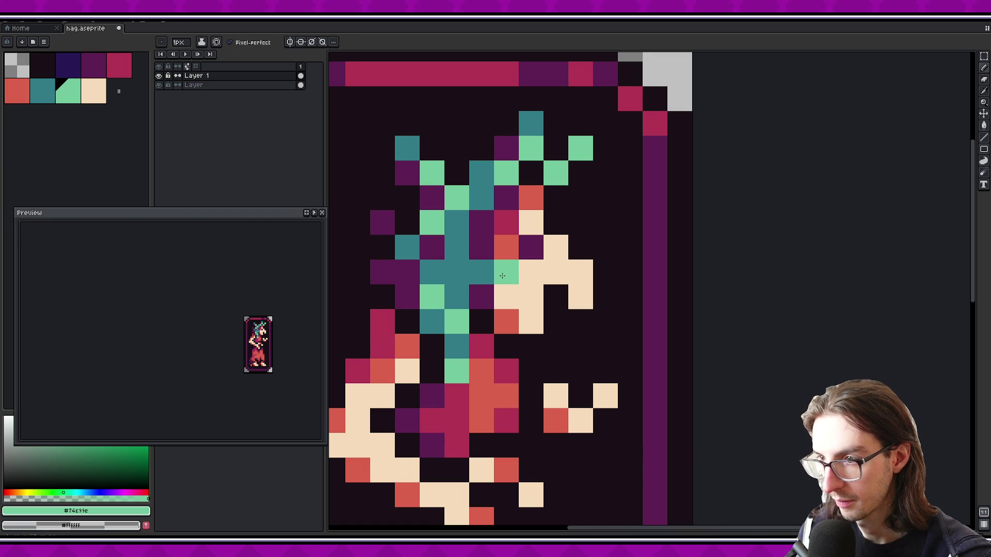
pyautogui.hotkey('ctrl', 'z')
pyautogui.click(481, 272)
pyautogui.click(428, 321)
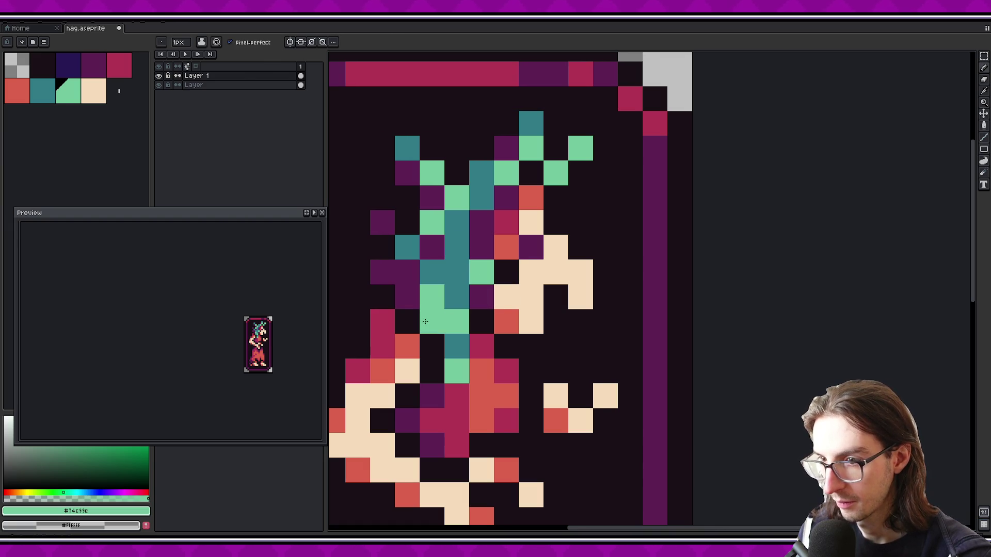
pyautogui.hotkey('ctrl', 'z')
pyautogui.click(503, 273)
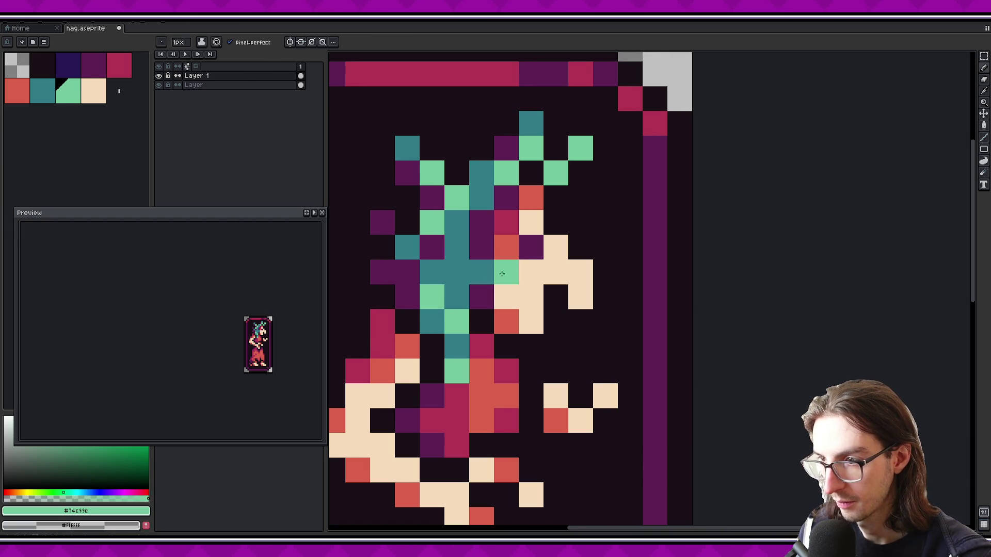
# Try peach pixels beside the face, then undo them and the stray mint repaint
pyautogui.keyDown('alt'); pyautogui.click(524, 273); pyautogui.keyUp('alt')
pyautogui.moveTo(506, 274); pyautogui.dragTo(481, 274)
pyautogui.hotkey('ctrl', 'z')
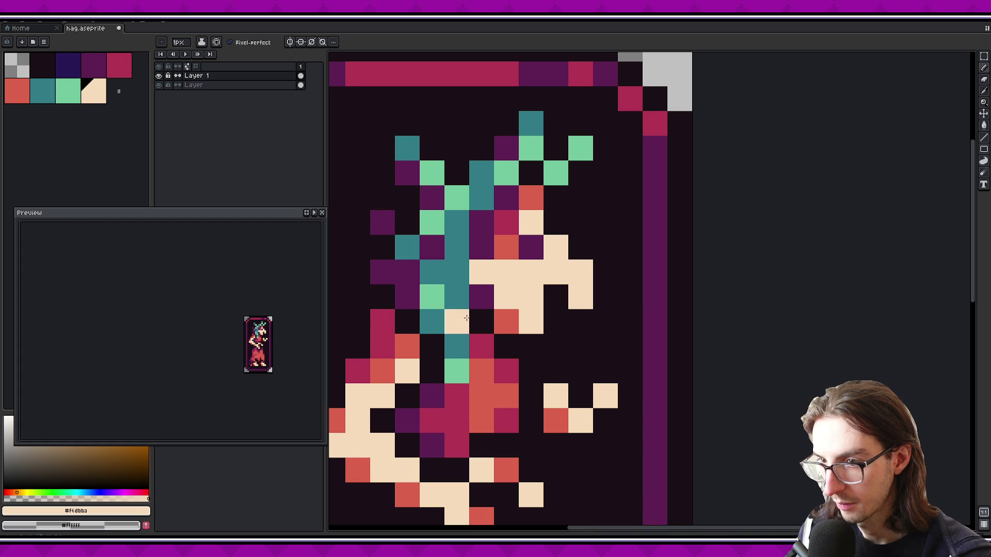
pyautogui.keyDown('alt'); pyautogui.click(432, 297); pyautogui.keyUp('alt')
pyautogui.click(481, 272)
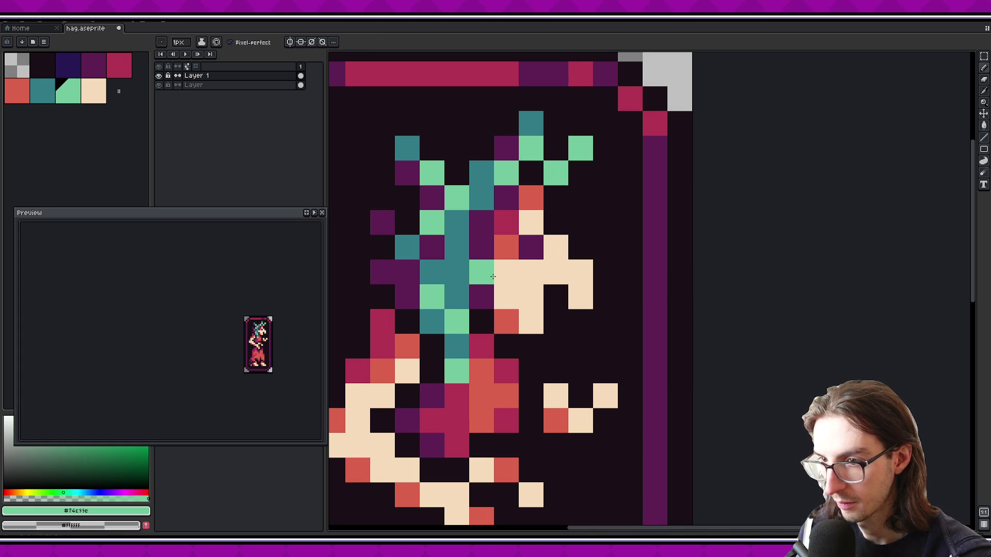
pyautogui.hotkey('ctrl', 'z')
# Turn upper teal hair pixels mint, save the sprite, and paint a purple hair pixel teal
pyautogui.click(456, 250)
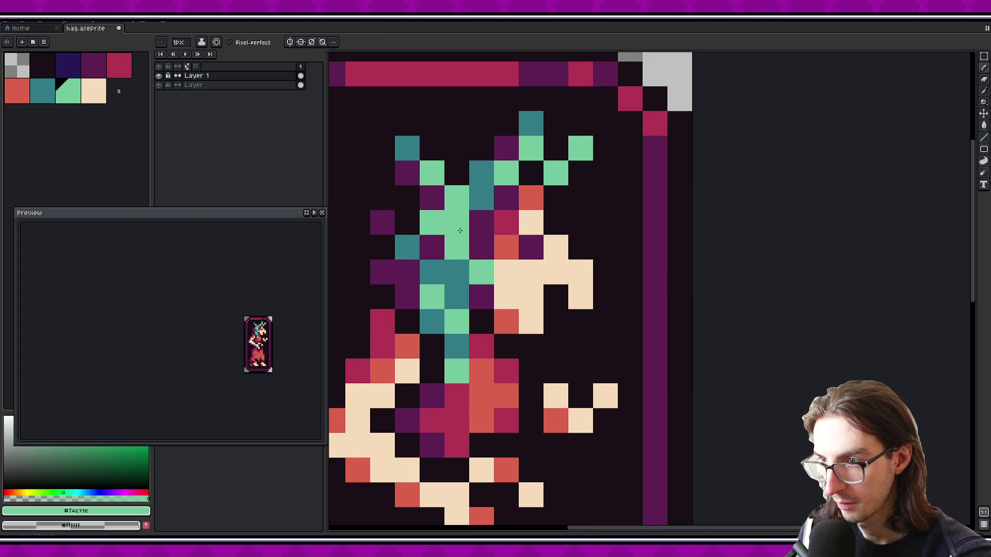
pyautogui.moveTo(480, 175); pyautogui.dragTo(477, 190)
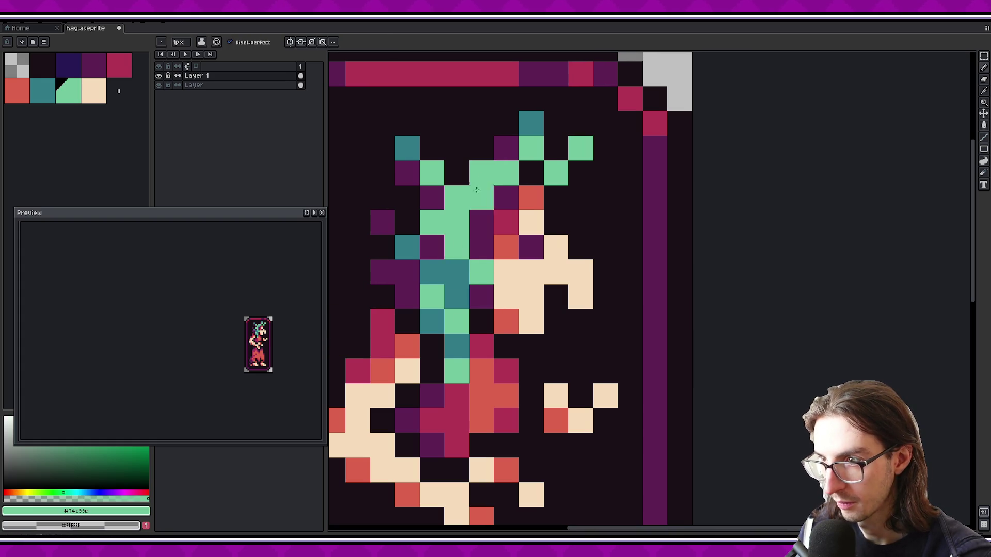
pyautogui.hotkey('ctrl', 'z')
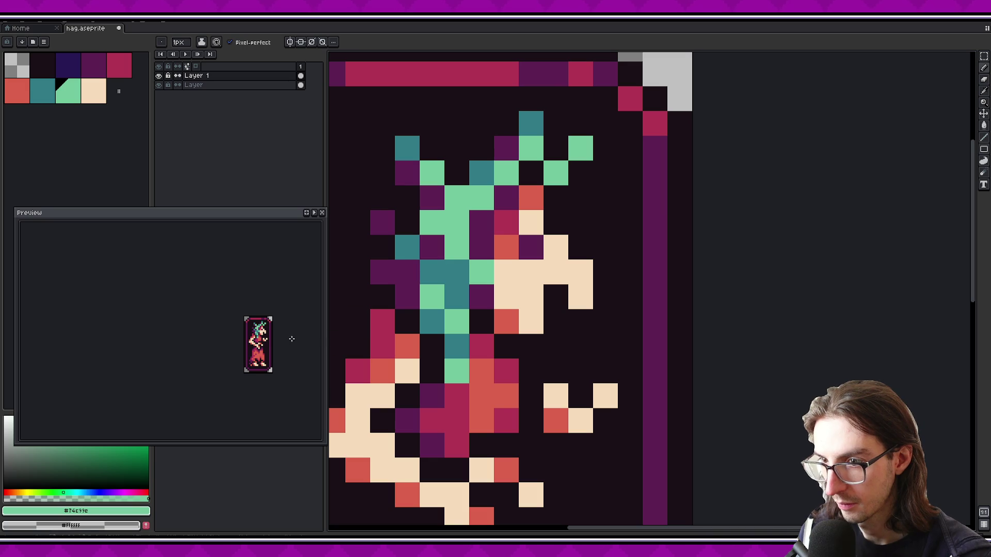
pyautogui.moveTo(271, 322); pyautogui.dragTo(268, 318)
pyautogui.hotkey('ctrl', 's')
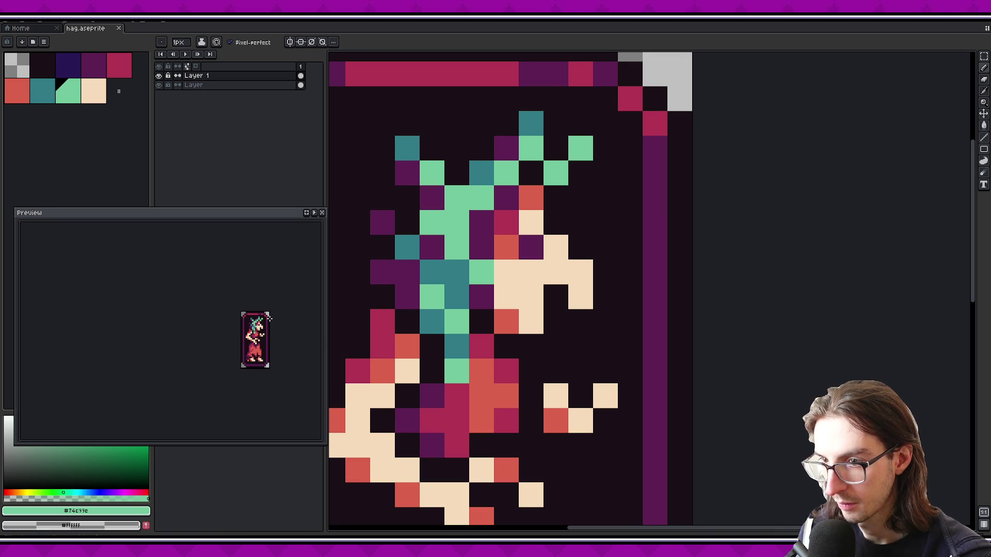
pyautogui.keyDown('alt'); pyautogui.click(457, 296); pyautogui.keyUp('alt')
pyautogui.click(431, 247)
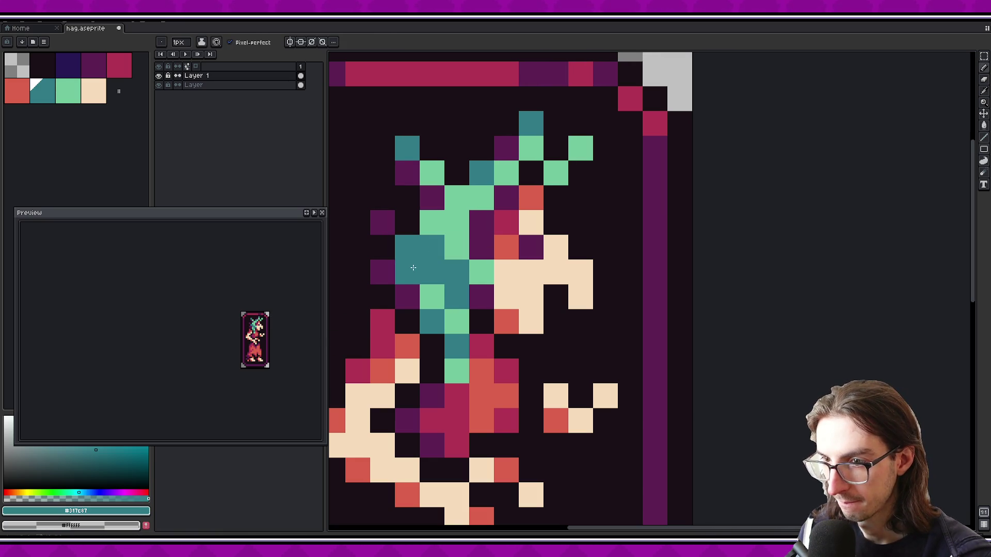
# Paint a hair pixel dark purple and turn a teal hair pixel back to mint, undoing a stray teal
pyautogui.keyDown('alt'); pyautogui.click(382, 222); pyautogui.keyUp('alt')
pyautogui.click(407, 247)
pyautogui.keyDown('alt'); pyautogui.click(432, 263); pyautogui.keyUp('alt')
pyautogui.click(357, 321)
pyautogui.hotkey('ctrl', 'z')
pyautogui.moveTo(368, 321); pyautogui.dragTo(375, 356)
pyautogui.keyDown('alt'); pyautogui.click(463, 361); pyautogui.keyUp('alt')
pyautogui.click(463, 387)
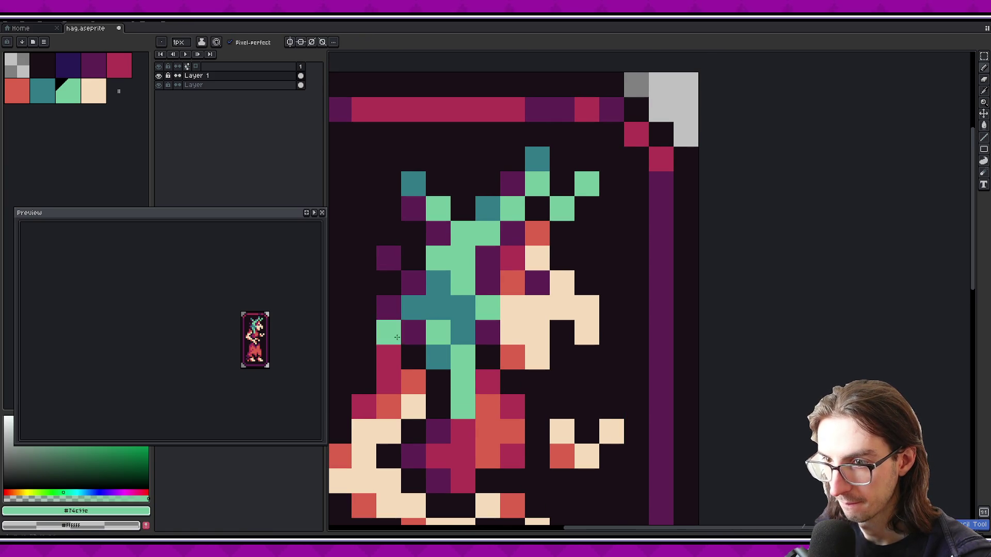
# Swap several mid-hair cells between teal and mint to rework the hair streak
pyautogui.scroll(1, 270, 321)
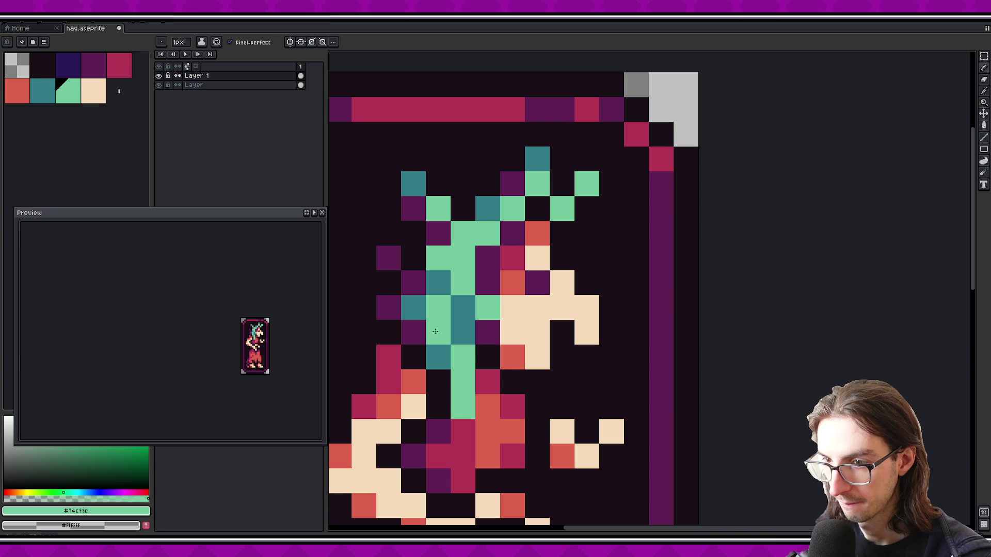
pyautogui.keyDown('alt'); pyautogui.click(460, 325); pyautogui.keyUp('alt')
pyautogui.moveTo(438, 308); pyautogui.dragTo(439, 338)
pyautogui.click(463, 357)
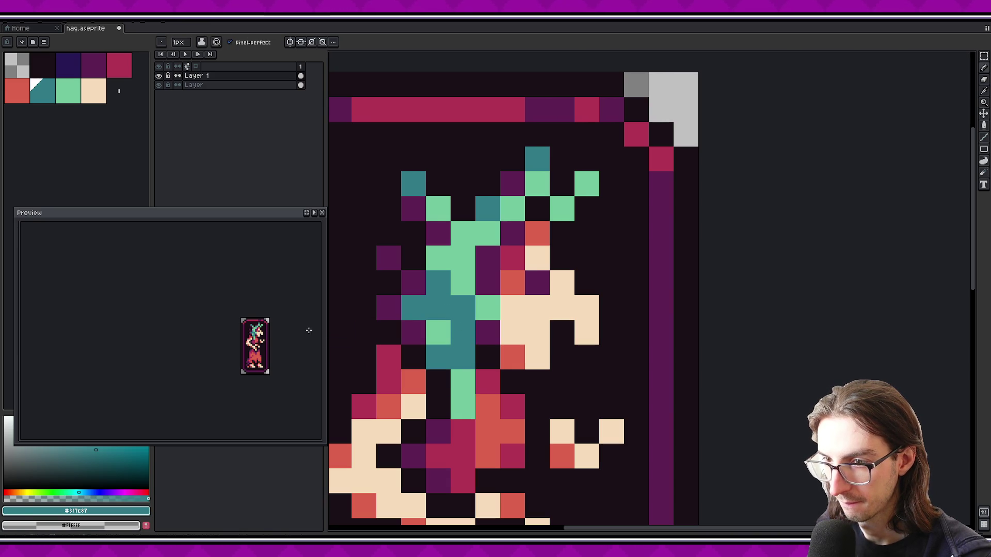
pyautogui.keyDown('alt'); pyautogui.click(438, 331); pyautogui.keyUp('alt')
pyautogui.click(455, 322)
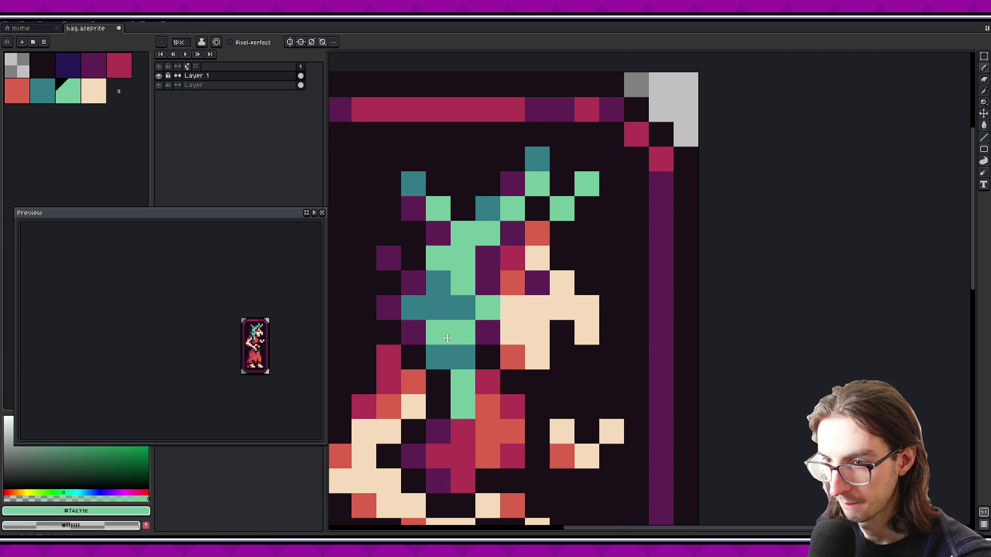
pyautogui.click(463, 307)
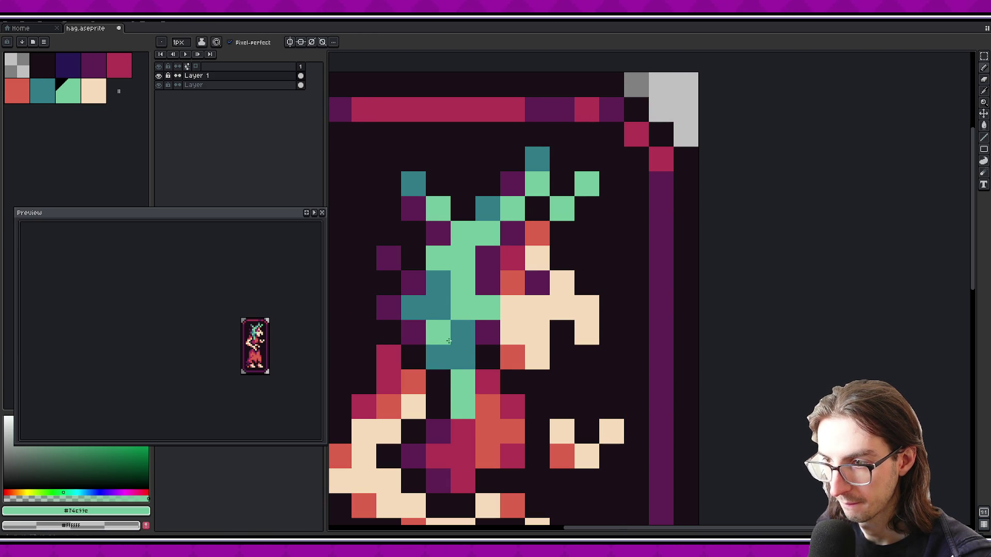
pyautogui.keyDown('alt'); pyautogui.click(438, 304); pyautogui.keyUp('alt')
pyautogui.click(480, 313)
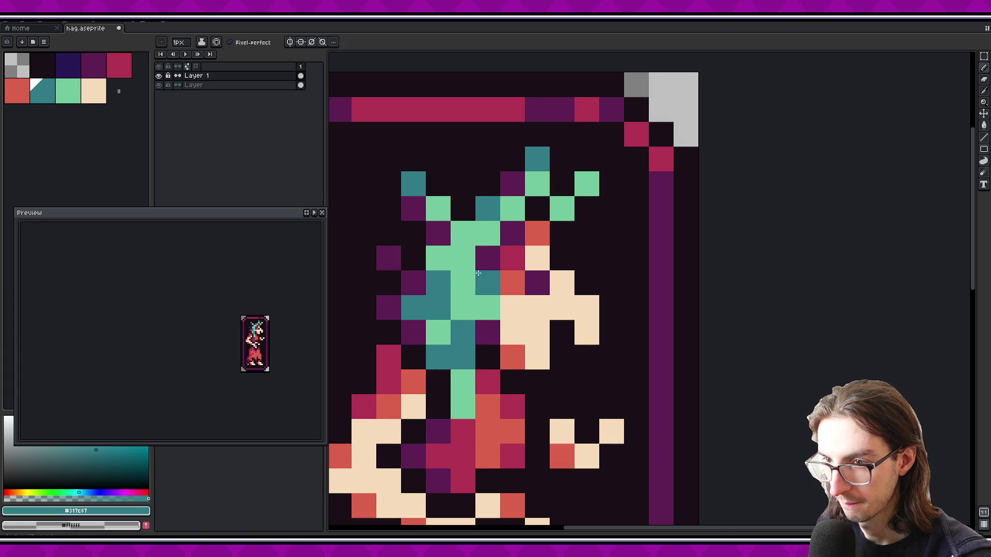
# Paint mint hair pixels cream and clear one stray cream pixel to background
pyautogui.moveTo(478, 273); pyautogui.dragTo(472, 282)
pyautogui.keyDown('alt'); pyautogui.click(531, 267); pyautogui.keyUp('alt')
pyautogui.click(482, 242)
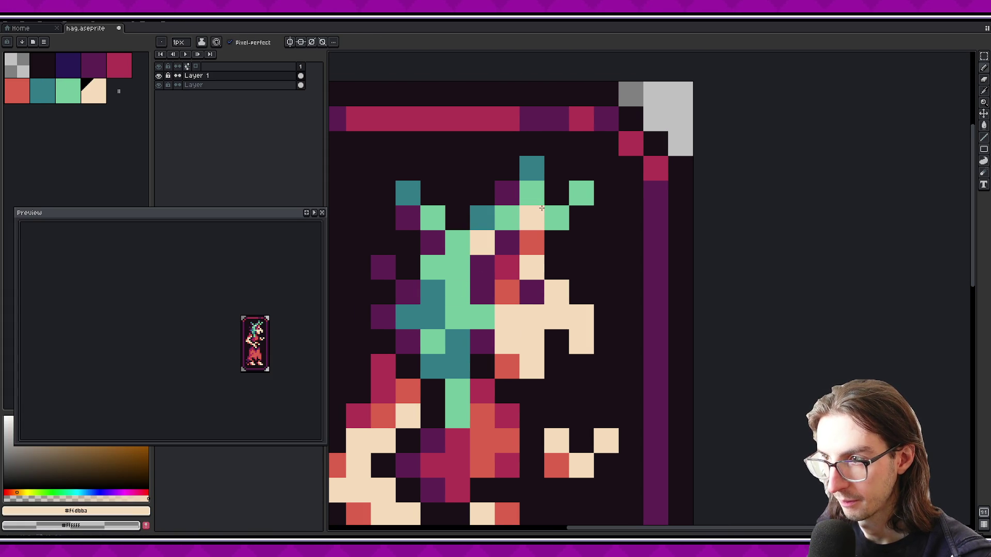
pyautogui.rightClick(537, 212)
pyautogui.click(581, 193)
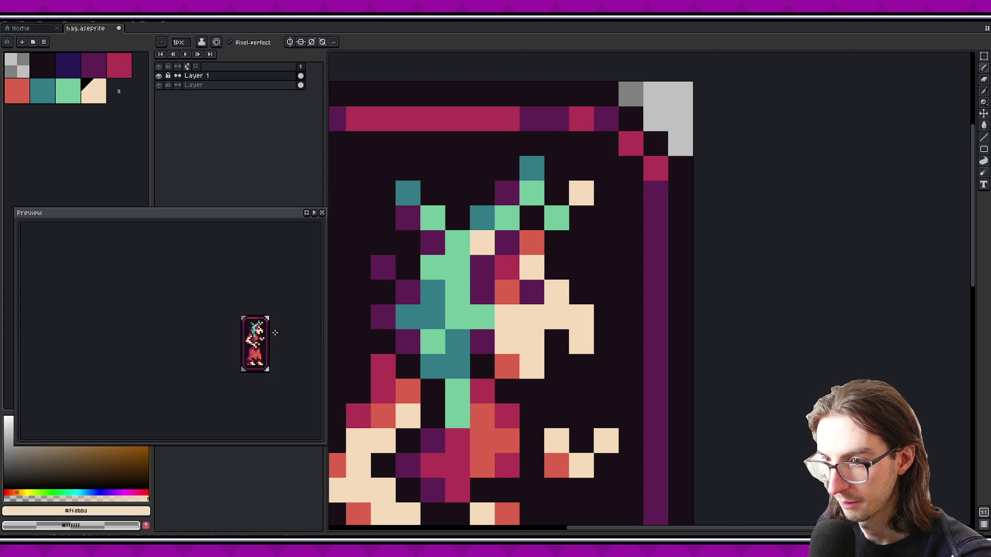
# Paint one more mint hair pixel teal and zoom in and out to check it
pyautogui.scroll(1, 274, 333)
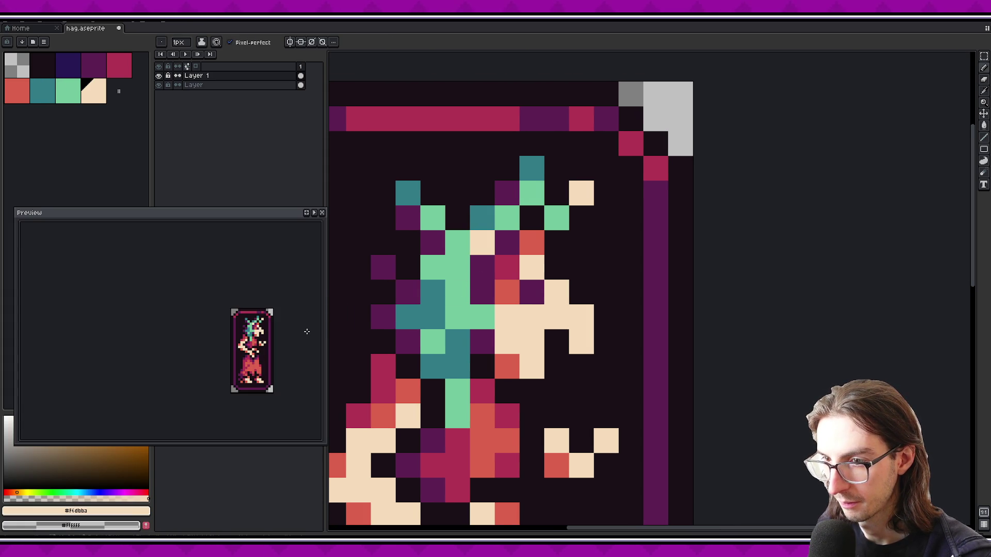
pyautogui.keyDown('alt'); pyautogui.click(432, 320); pyautogui.keyUp('alt')
pyautogui.click(482, 317)
pyautogui.scroll(-1, 279, 323)
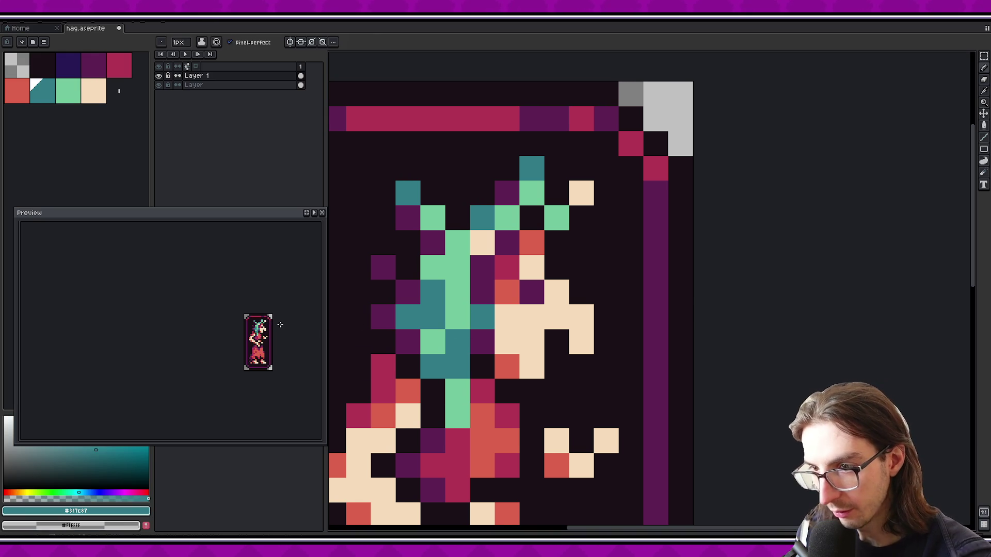
pyautogui.scroll(1, 278, 323)
pyautogui.scroll(-1, 273, 321)
pyautogui.scroll(-1, 274, 318)
pyautogui.scroll(1, 277, 325)
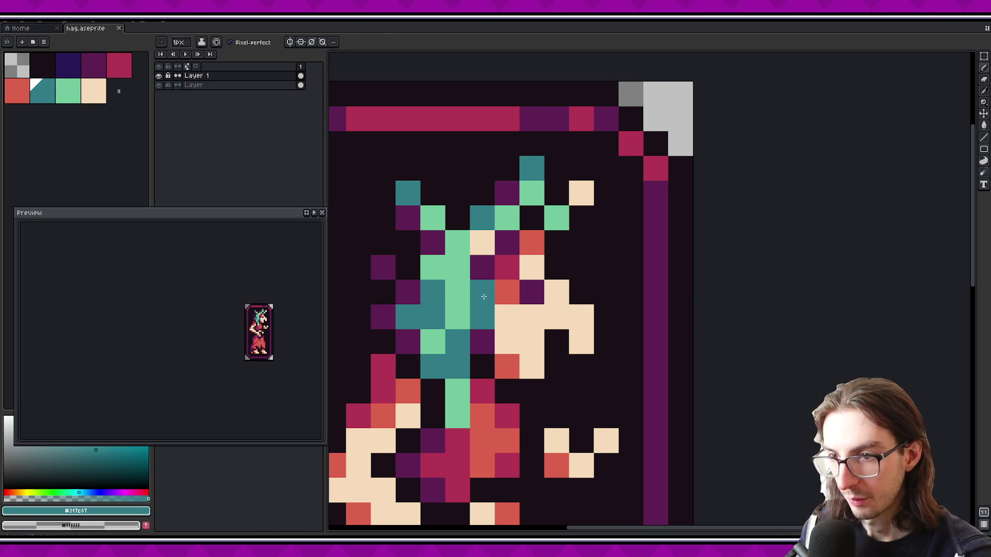
pyautogui.scroll(-4, 549, 276)
pyautogui.scroll(-2, 584, 280)
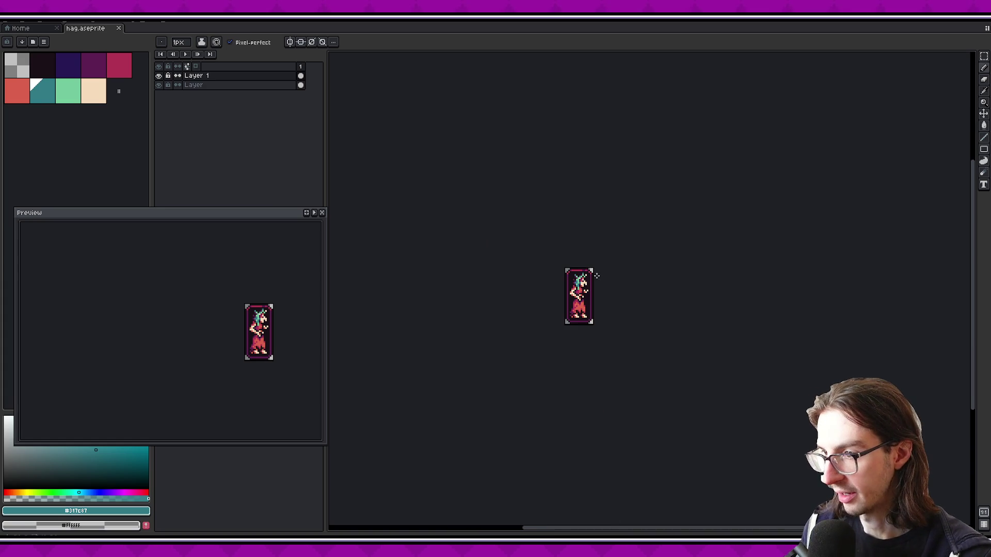
pyautogui.scroll(5, 594, 283)
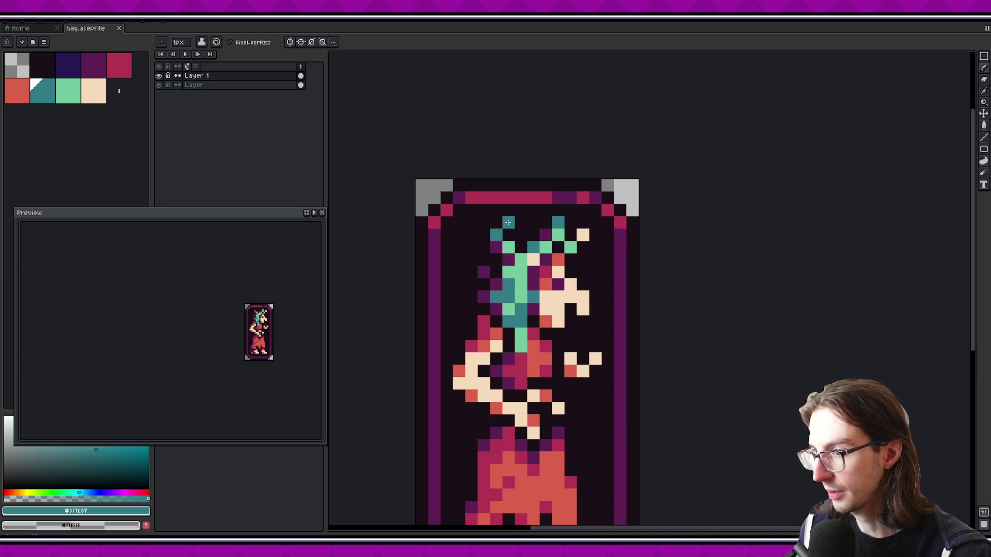
# Erase stray teal and cream pixels from the hair
pyautogui.scroll(1, 506, 251)
pyautogui.press('e')
pyautogui.moveTo(494, 242); pyautogui.dragTo(512, 261)
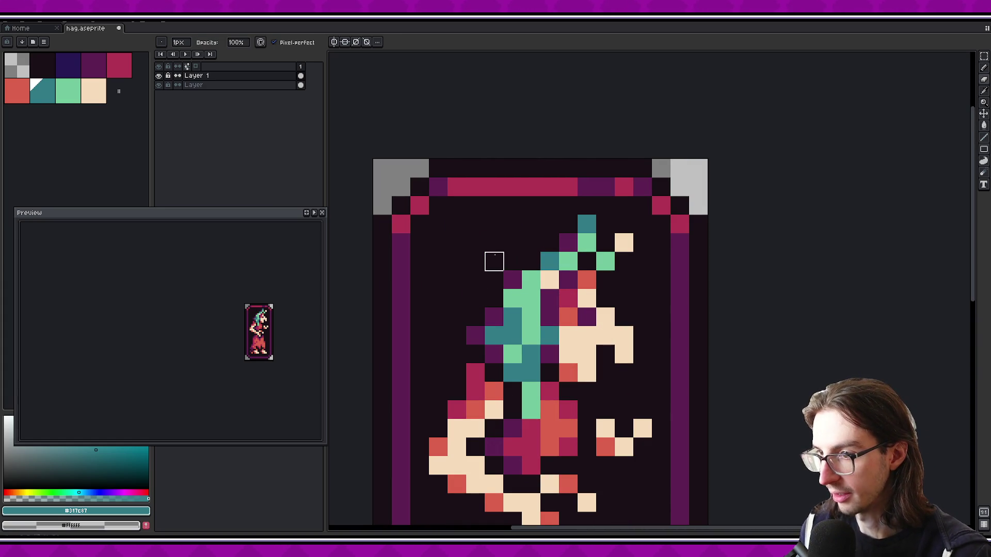
pyautogui.click(587, 224)
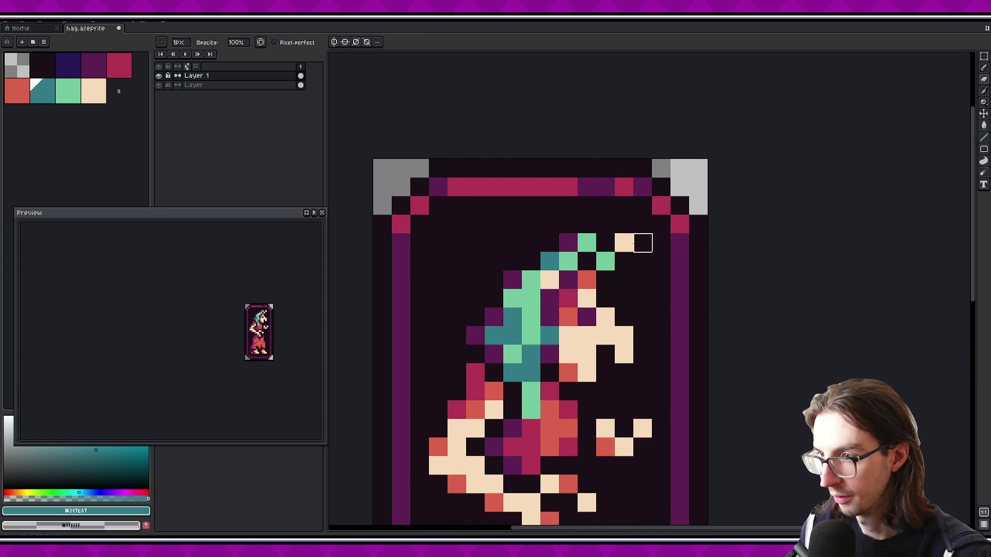
pyautogui.click(624, 242)
# Add light green highlight pixels to the hair, fixing misplaced ones
pyautogui.press('b')
pyautogui.keyDown('alt'); pyautogui.click(586, 242); pyautogui.keyUp('alt')
pyautogui.click(587, 261)
pyautogui.click(587, 298)
pyautogui.hotkey('ctrl', 'z')
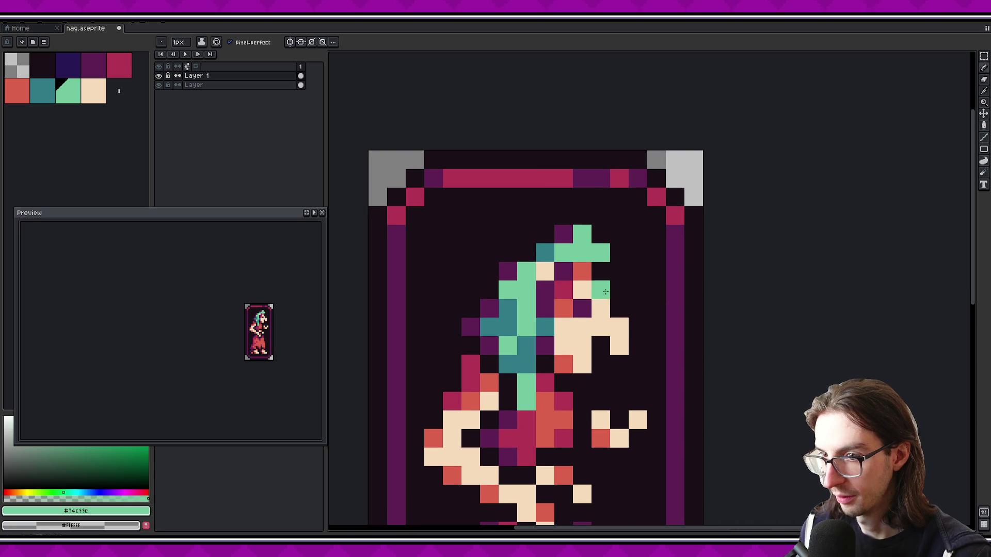
pyautogui.press('e')
pyautogui.click(582, 252)
pyautogui.press('b')
pyautogui.click(619, 271)
pyautogui.hotkey('ctrl', 'z')
pyautogui.click(624, 252)
# Paint a hair pixel teal, erase another, and add dark purple shading along the hair
pyautogui.click(582, 234)
pyautogui.click(582, 284)
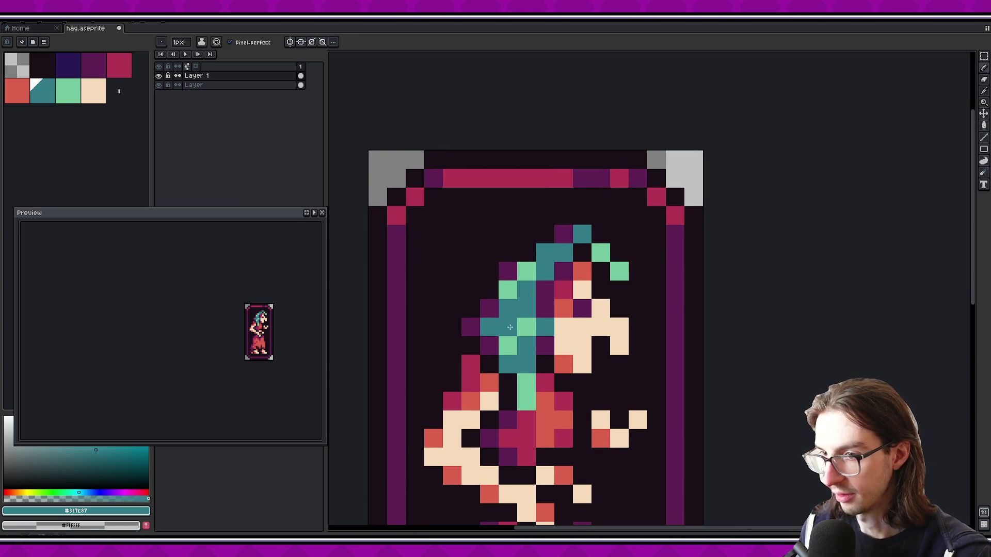
pyautogui.moveTo(548, 328)
pyautogui.mouseDown()
pyautogui.moveTo(554, 292)
pyautogui.moveTo(566, 306)
pyautogui.mouseUp()
pyautogui.press('e')
pyautogui.click(520, 245)
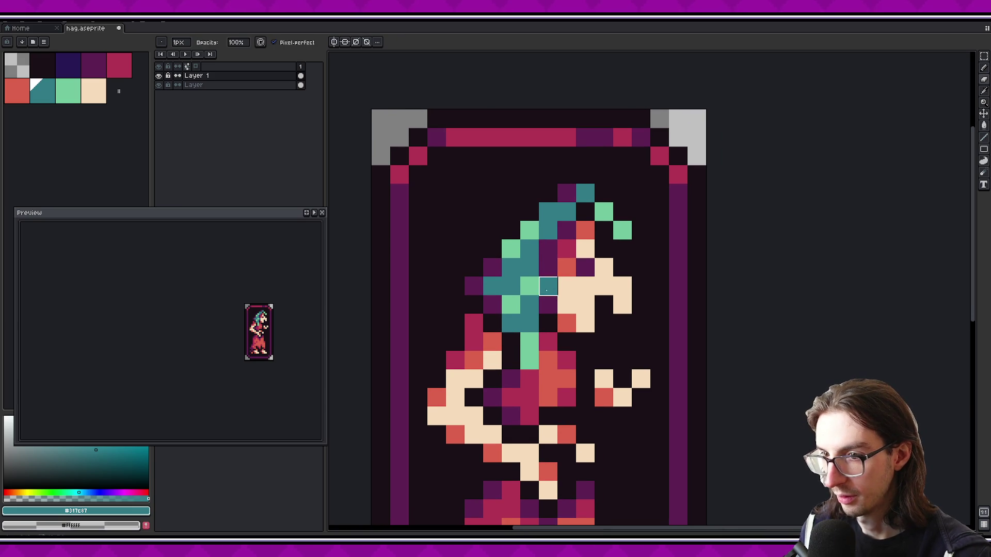
pyautogui.keyDown('alt'); pyautogui.click(494, 266); pyautogui.keyUp('alt')
pyautogui.press('b')
pyautogui.moveTo(511, 249); pyautogui.dragTo(530, 231)
pyautogui.click(546, 358)
pyautogui.hotkey('ctrl', 'z')
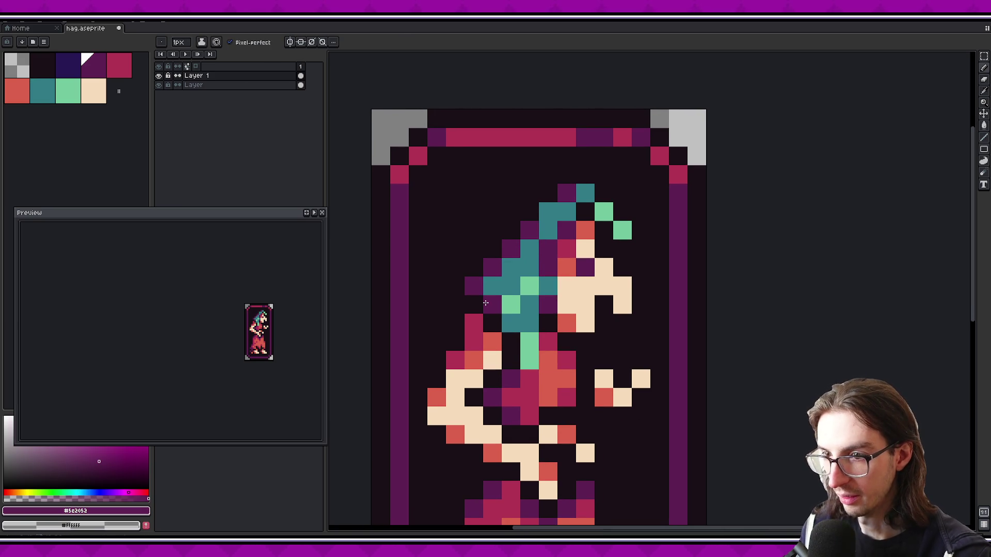
# Paint light green strands down the hair
pyautogui.keyDown('alt'); pyautogui.click(533, 283); pyautogui.keyUp('alt')
pyautogui.keyDown('alt'); pyautogui.click(529, 285); pyautogui.keyUp('alt')
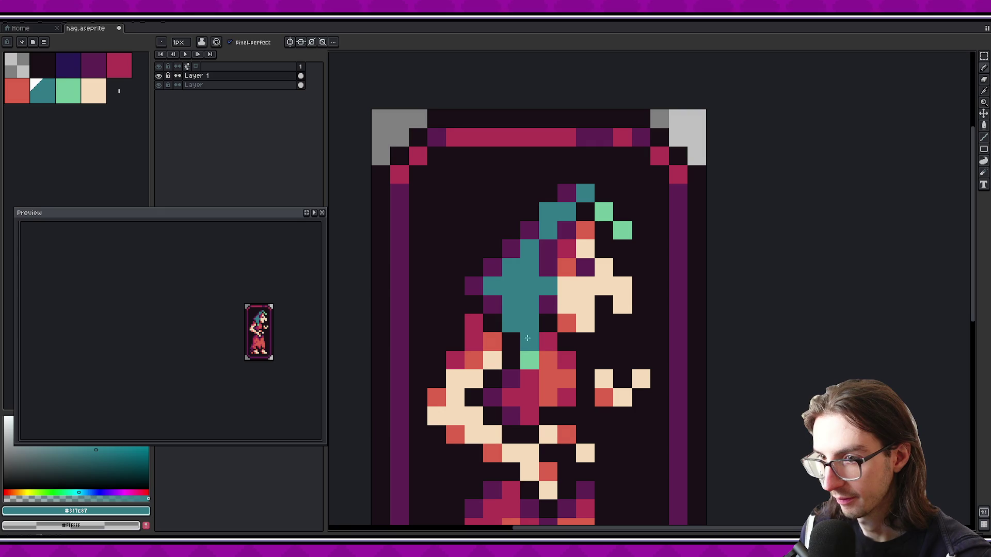
pyautogui.keyDown('alt'); pyautogui.click(529, 360); pyautogui.keyUp('alt')
pyautogui.moveTo(529, 253); pyautogui.dragTo(566, 211)
pyautogui.hotkey('ctrl', 'z')
pyautogui.click(566, 267)
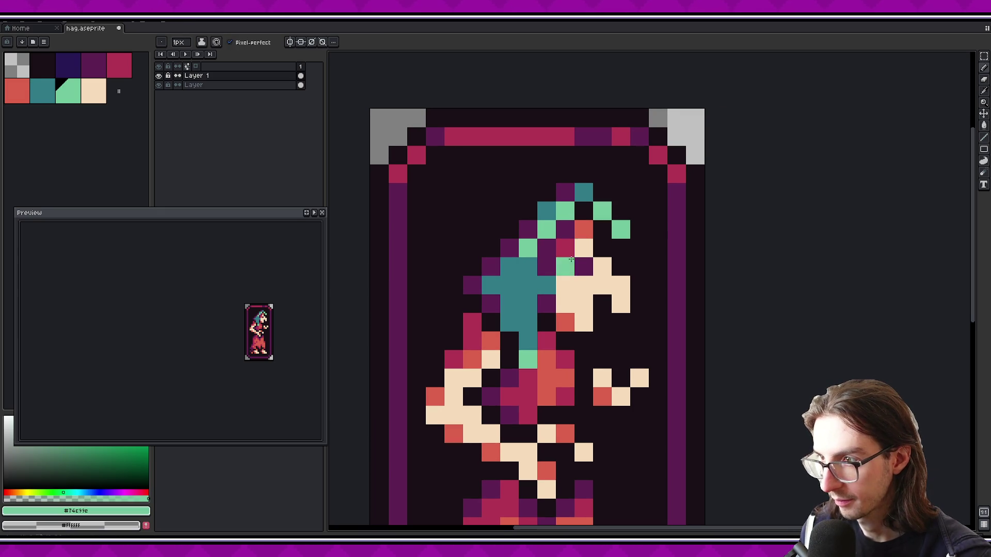
# Try a purple stroke over teal hair, undo it, and repaint a hair pixel teal
pyautogui.keyDown('alt'); pyautogui.click(472, 285); pyautogui.keyUp('alt')
pyautogui.moveTo(490, 286); pyautogui.dragTo(526, 351)
pyautogui.hotkey('ctrl', 'z')
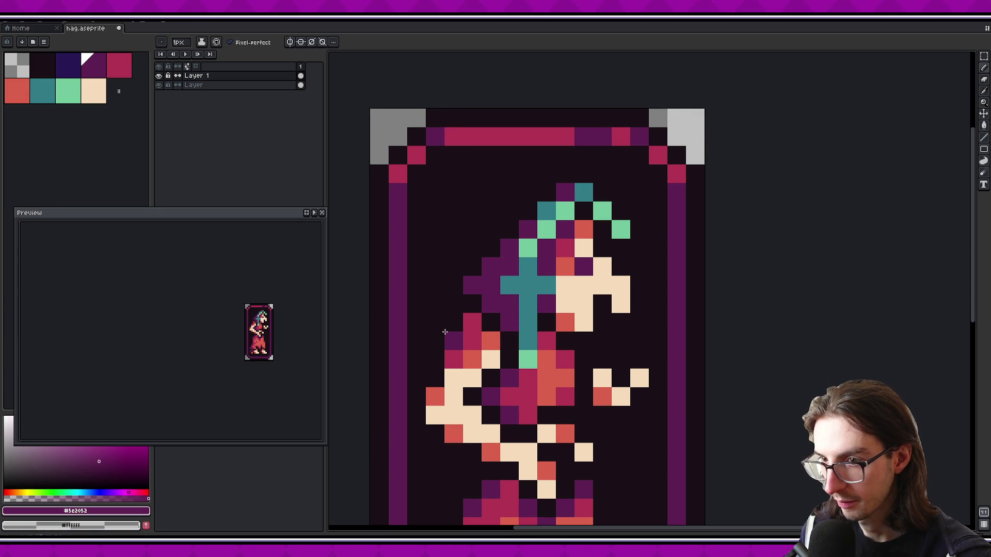
pyautogui.hotkey('ctrl', 'z')
pyautogui.hotkey('ctrl', 'z')
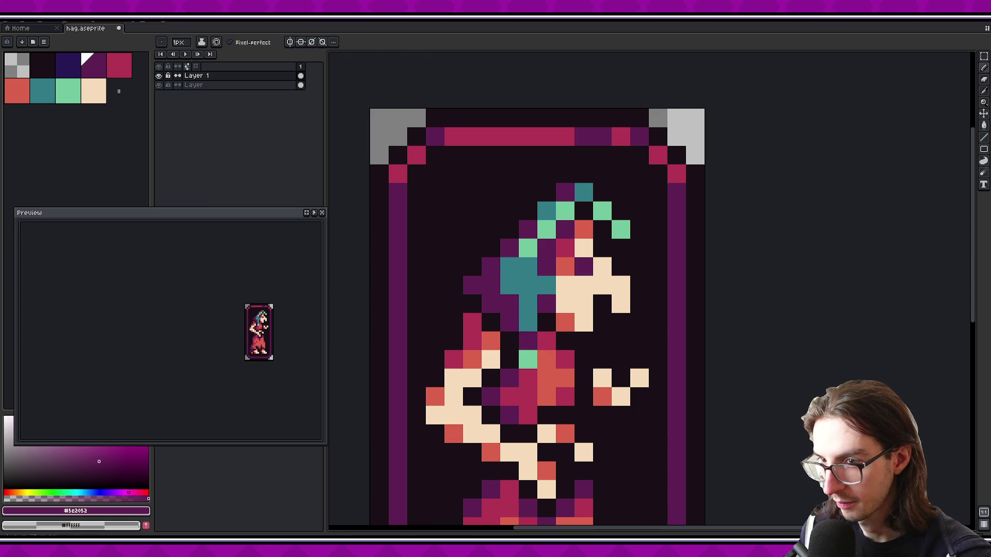
pyautogui.keyDown('alt'); pyautogui.click(527, 320); pyautogui.keyUp('alt')
pyautogui.click(528, 359)
pyautogui.click(451, 360)
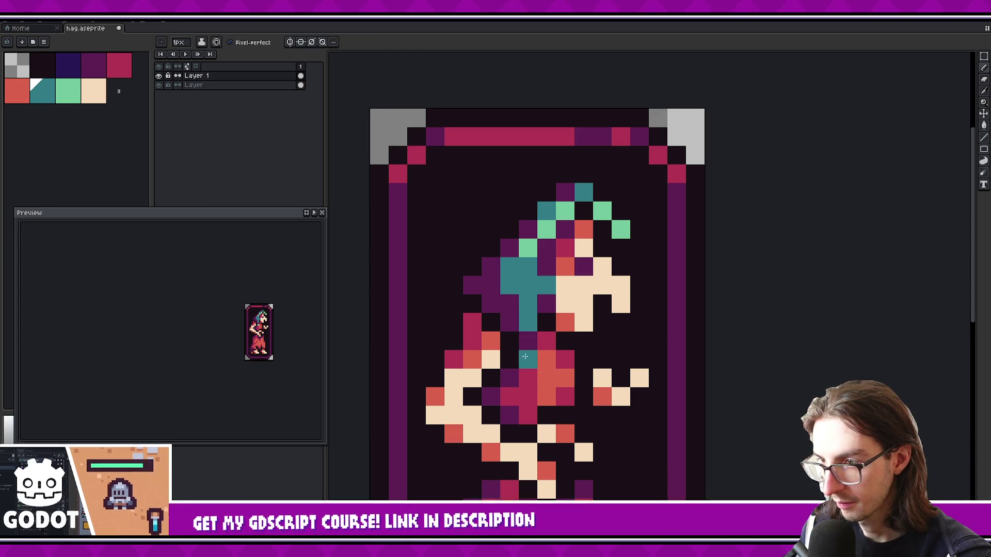
pyautogui.hotkey('ctrl', 'z')
pyautogui.hotkey('ctrl', 'z')
# Add light green and teal hair pixels, then shade three hair pixels dark purple
pyautogui.keyDown('alt'); pyautogui.click(527, 358); pyautogui.keyUp('alt')
pyautogui.click(528, 340)
pyautogui.click(525, 322)
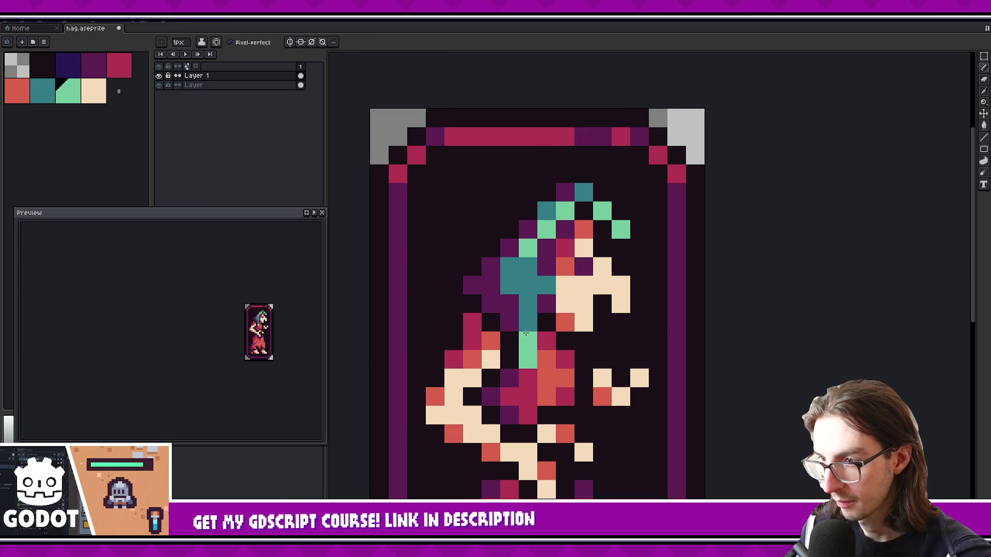
pyautogui.keyDown('alt'); pyautogui.click(527, 305); pyautogui.keyUp('alt')
pyautogui.click(509, 304)
pyautogui.click(527, 322)
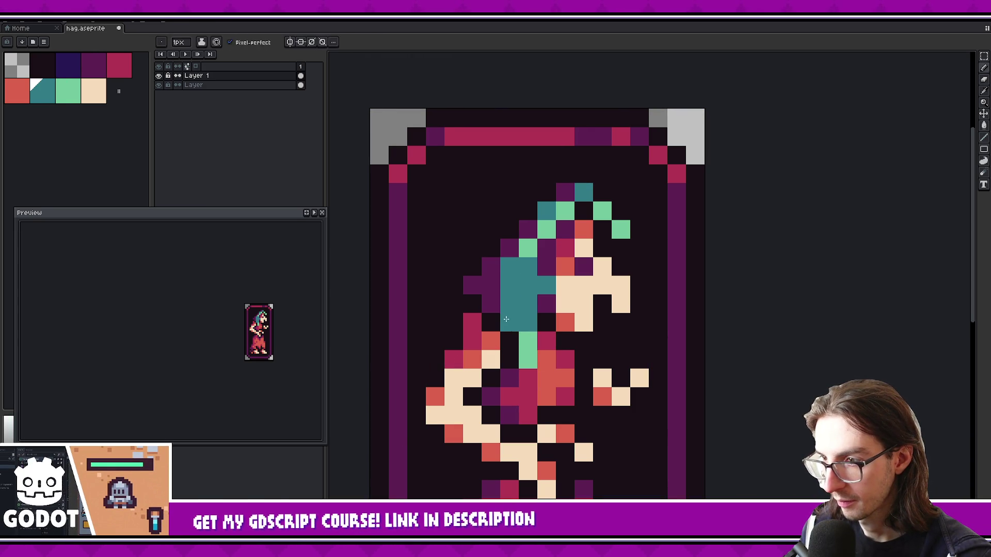
pyautogui.keyDown('alt'); pyautogui.click(510, 321); pyautogui.keyUp('alt')
pyautogui.click(509, 267)
pyautogui.moveTo(541, 308)
pyautogui.mouseDown()
pyautogui.moveTo(530, 333)
pyautogui.moveTo(548, 316)
pyautogui.moveTo(543, 295)
pyautogui.moveTo(523, 285)
pyautogui.mouseUp()
pyautogui.click(536, 310)
# Turn a hair pixel light green and retouch purple hair pixels with teal and purple
pyautogui.keyDown('alt'); pyautogui.click(508, 332); pyautogui.keyUp('alt')
pyautogui.click(507, 263)
pyautogui.keyDown('alt'); pyautogui.click(489, 281); pyautogui.keyUp('alt')
pyautogui.click(477, 247)
pyautogui.click(459, 266)
pyautogui.hotkey('ctrl', 'z')
pyautogui.click(477, 297)
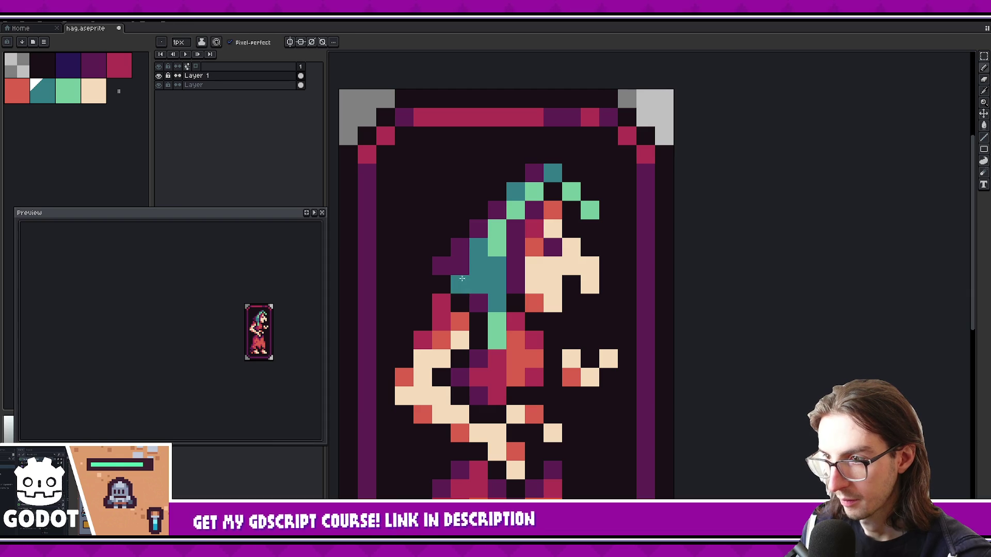
pyautogui.hotkey('ctrl', 'z')
pyautogui.keyDown('alt'); pyautogui.click(459, 283); pyautogui.keyUp('alt')
pyautogui.click(478, 283)
# Shade the lower-left edge of the hair with three dark blue pixels
pyautogui.moveTo(516, 302)
pyautogui.mouseDown()
pyautogui.moveTo(515, 320)
pyautogui.moveTo(461, 290)
pyautogui.moveTo(494, 284)
pyautogui.mouseUp()
pyautogui.click(68, 65)
pyautogui.click(460, 309)
pyautogui.click(445, 298)
pyautogui.click(461, 326)
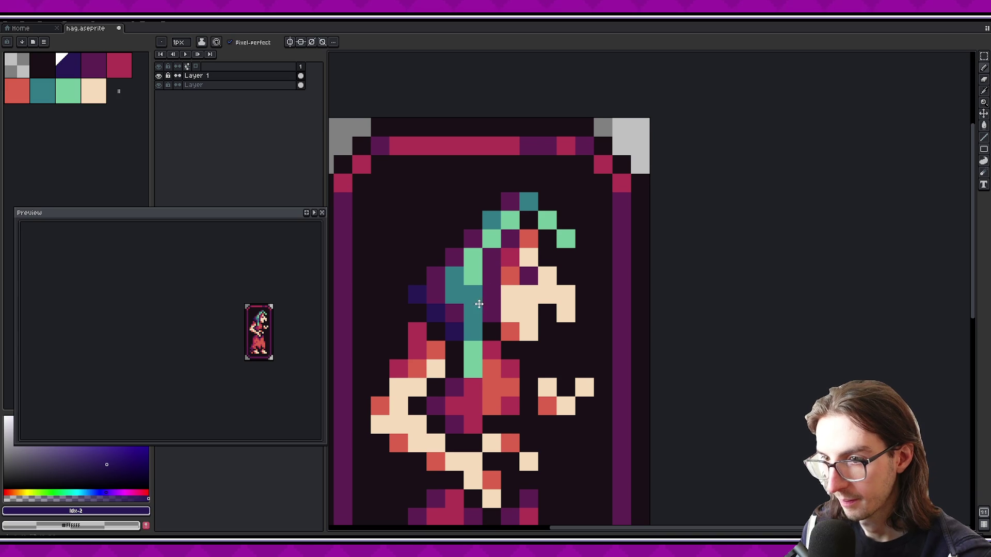
# Add a dark blue pixel near the face and repaint head pixels light green and cream
pyautogui.click(565, 273)
pyautogui.keyDown('alt'); pyautogui.click(565, 236); pyautogui.keyUp('alt')
pyautogui.click(529, 199)
pyautogui.moveTo(526, 297); pyautogui.dragTo(526, 281)
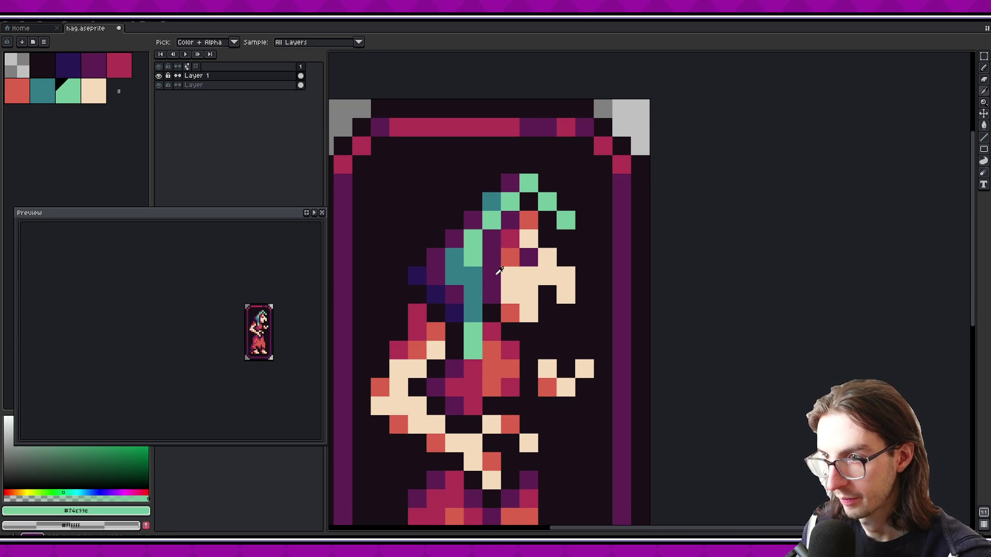
pyautogui.keyDown('alt'); pyautogui.click(526, 280); pyautogui.keyUp('alt')
pyautogui.click(540, 200)
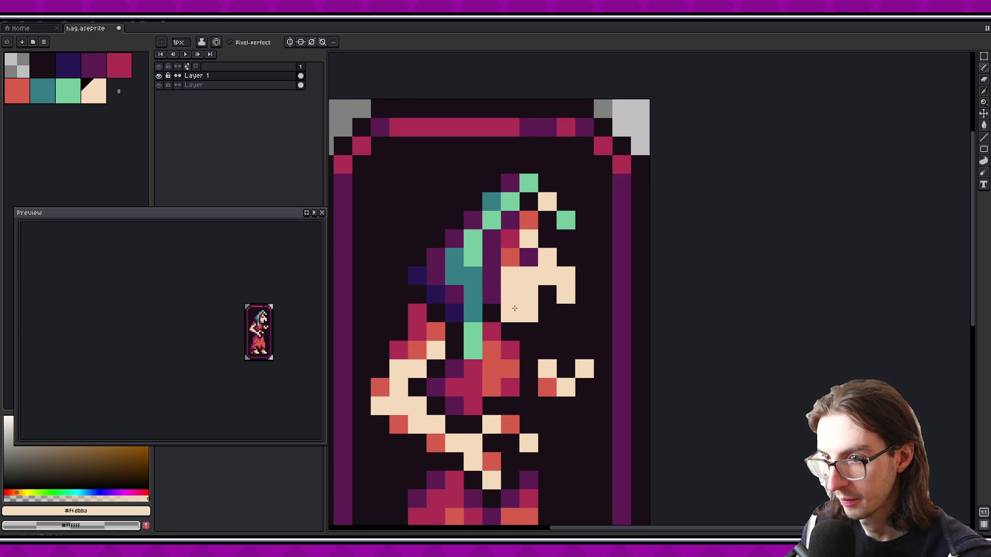
# Erase two pixels in the figure's middle and pick the red-orange colour
pyautogui.moveTo(531, 283); pyautogui.dragTo(532, 273)
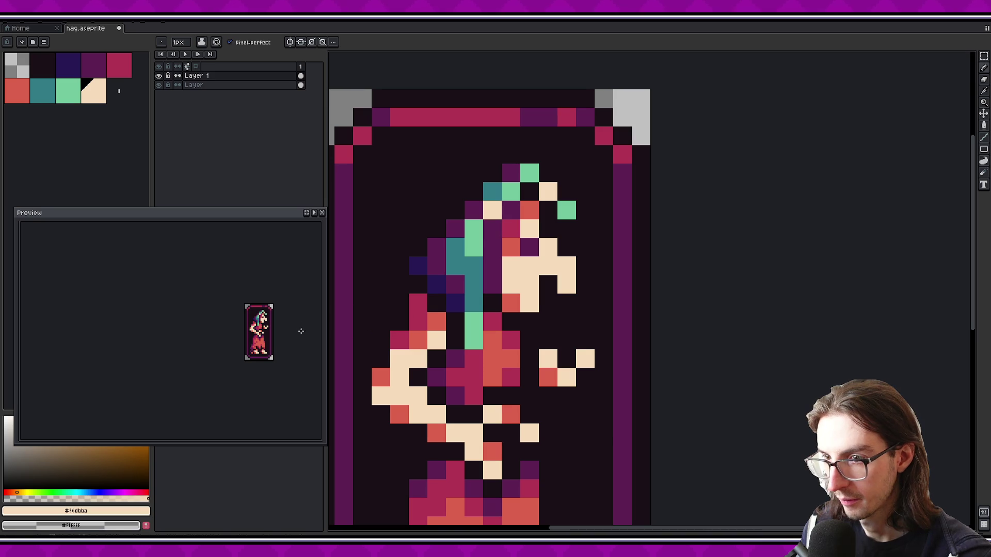
pyautogui.scroll(1, 277, 318)
pyautogui.scroll(-2, 470, 293)
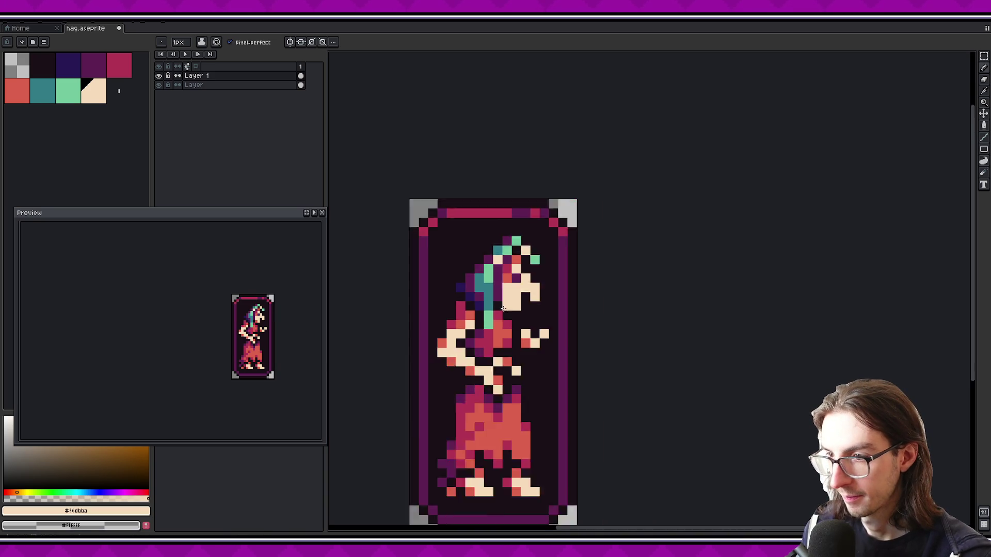
pyautogui.scroll(1, 512, 338)
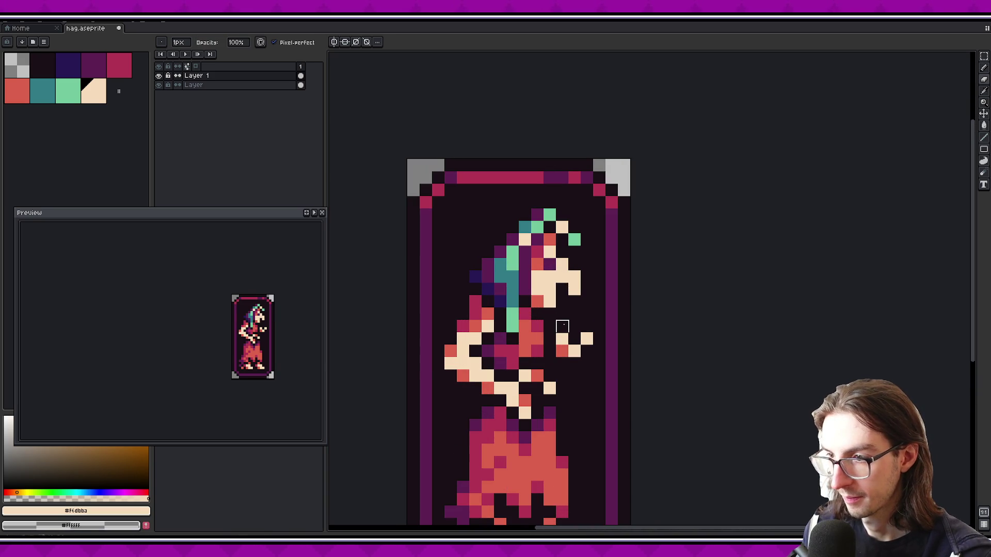
pyautogui.scroll(-1, 288, 320)
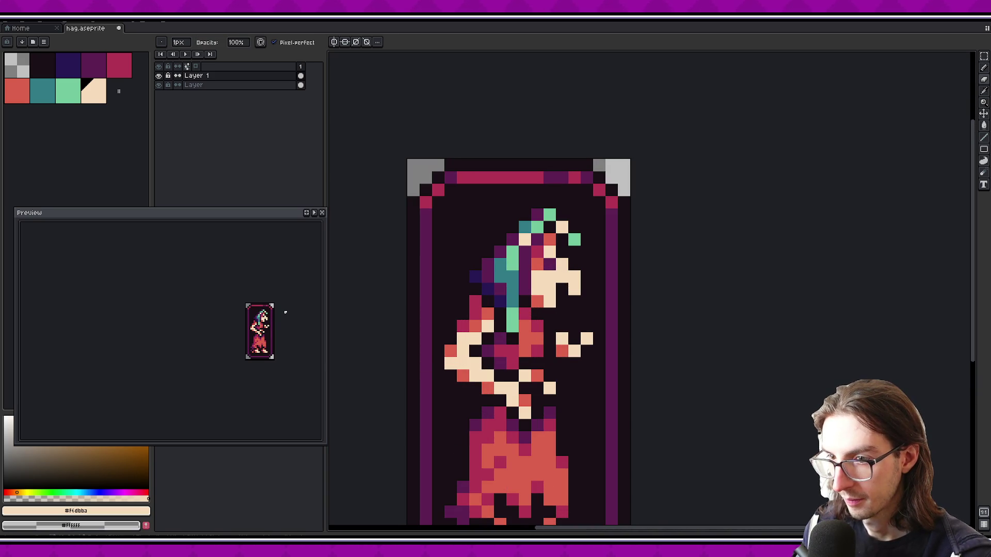
pyautogui.moveTo(525, 314); pyautogui.dragTo(524, 326)
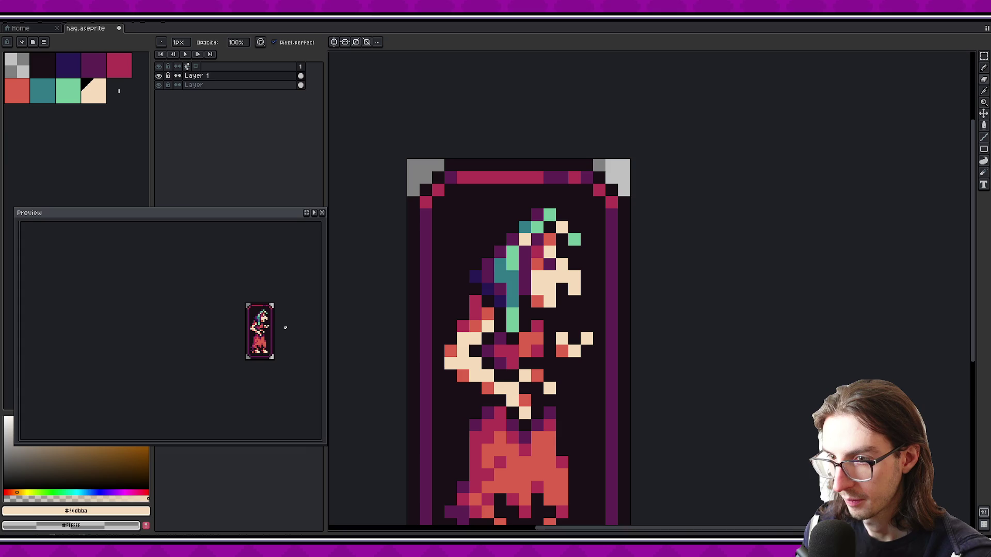
pyautogui.keyDown('alt'); pyautogui.click(501, 421); pyautogui.keyUp('alt')
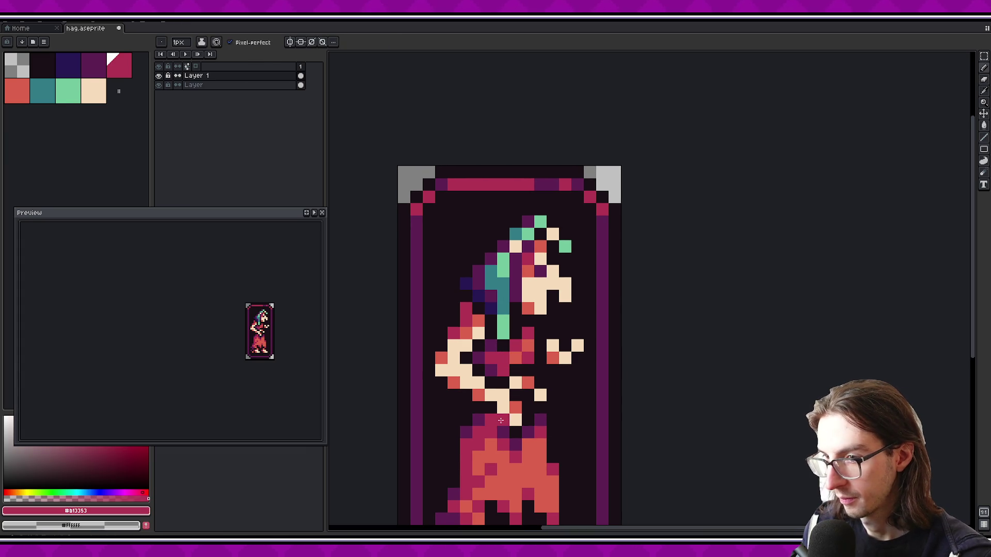
pyautogui.scroll(1, 518, 386)
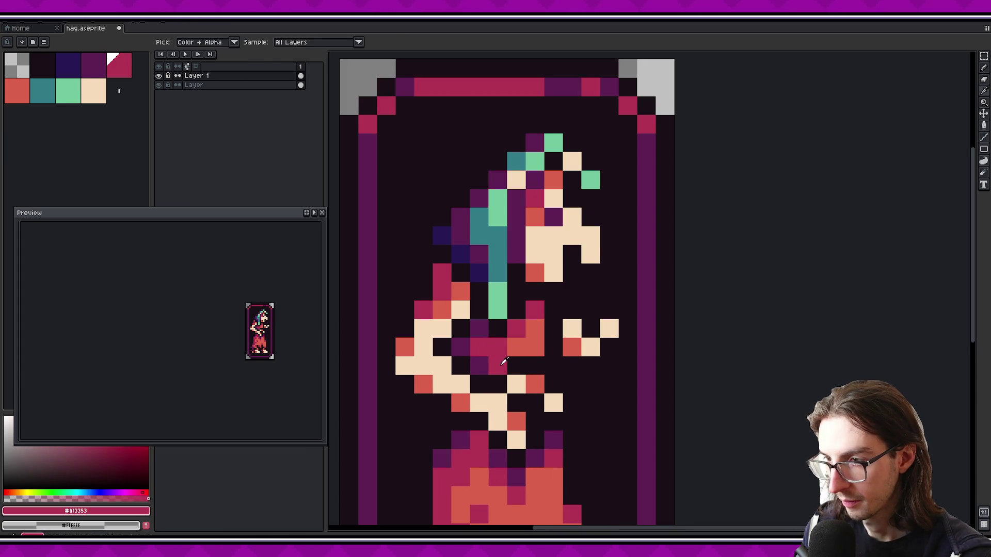
pyautogui.keyDown('alt'); pyautogui.click(460, 402); pyautogui.keyUp('alt')
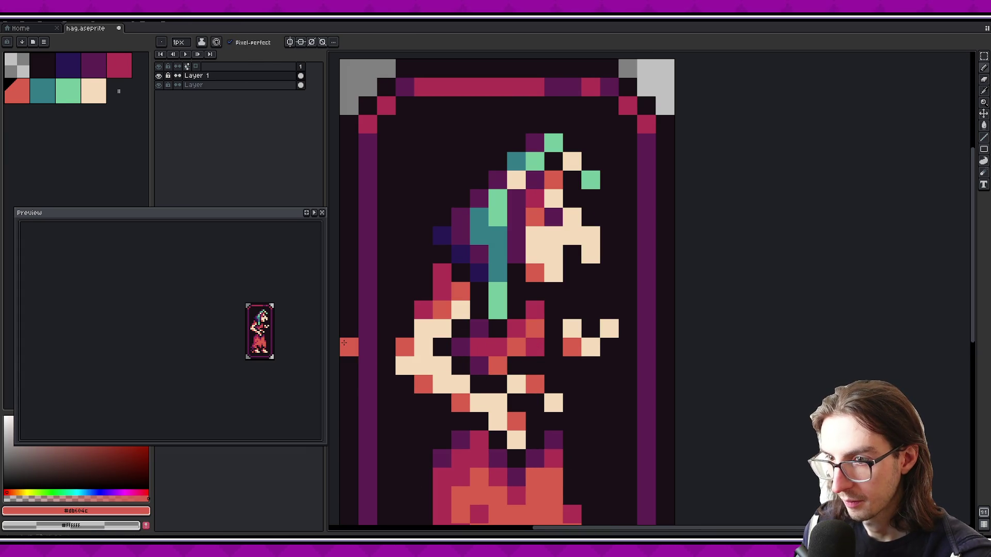
# Paint two belt pixels purple, then undo them
pyautogui.press('v')
pyautogui.press('b')
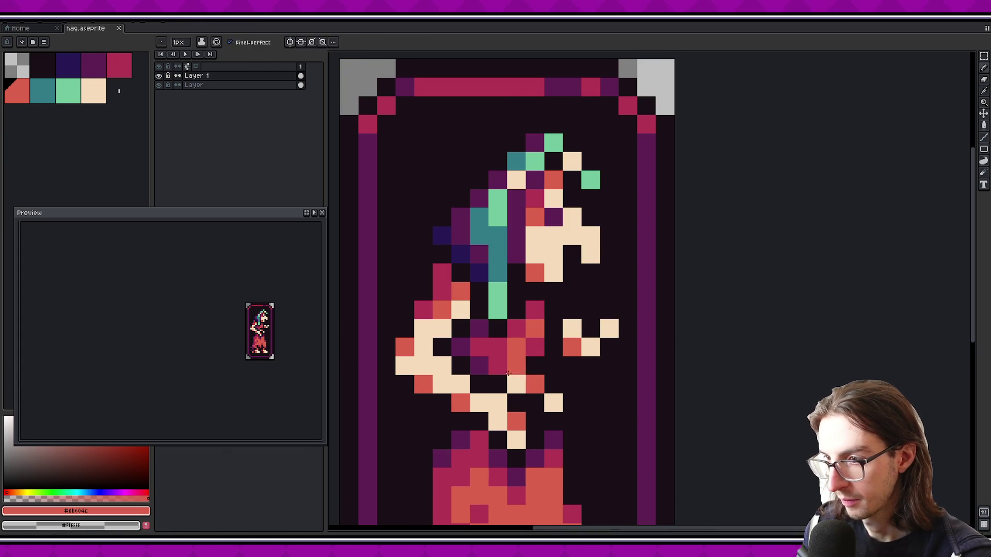
pyautogui.keyDown('alt'); pyautogui.click(479, 366); pyautogui.keyUp('alt')
pyautogui.click(491, 372)
pyautogui.hotkey('ctrl', 'z')
pyautogui.hotkey('ctrl', 'z')
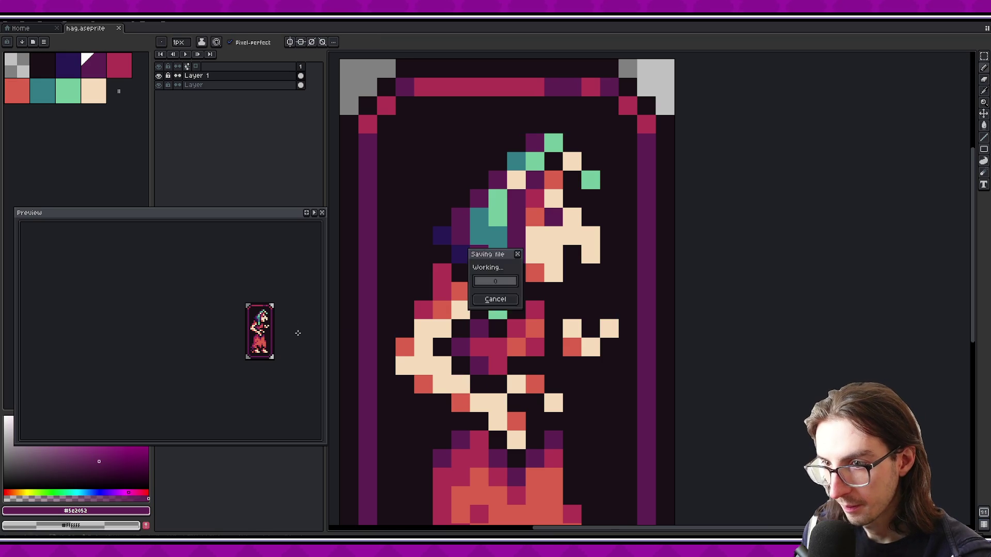
# Move the mint hair-tip pixel closer to the head and save the card
pyautogui.moveTo(281, 326); pyautogui.dragTo(271, 332)
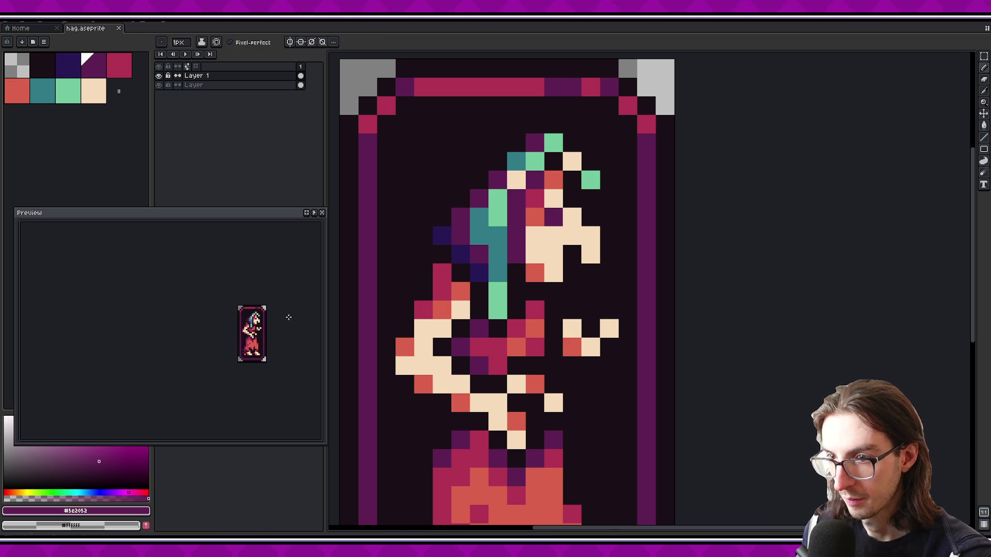
pyautogui.scroll(-1, 289, 317)
pyautogui.press('e')
pyautogui.click(591, 181)
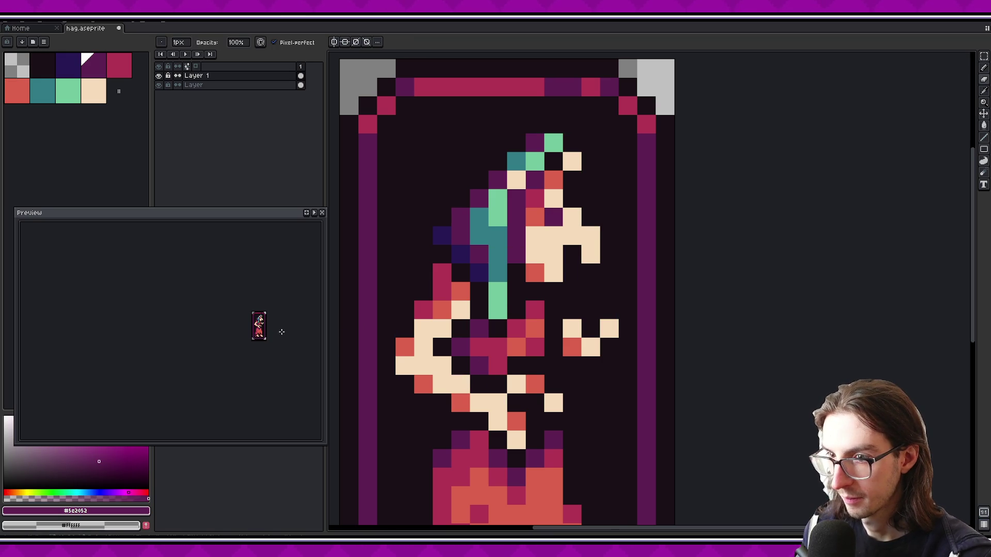
pyautogui.scroll(1, 282, 332)
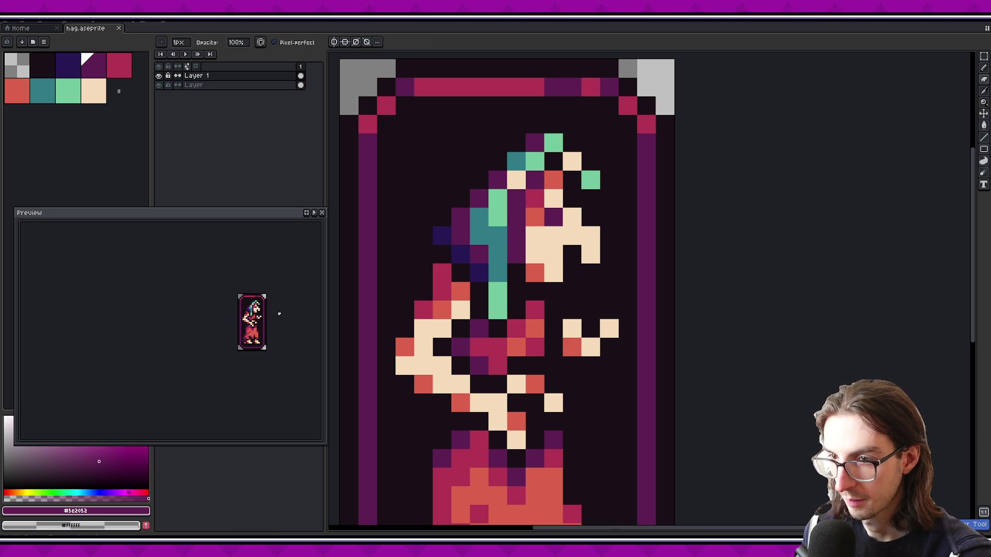
pyautogui.press('b')
pyautogui.keyDown('alt'); pyautogui.click(553, 142); pyautogui.keyUp('alt')
pyautogui.click(572, 161)
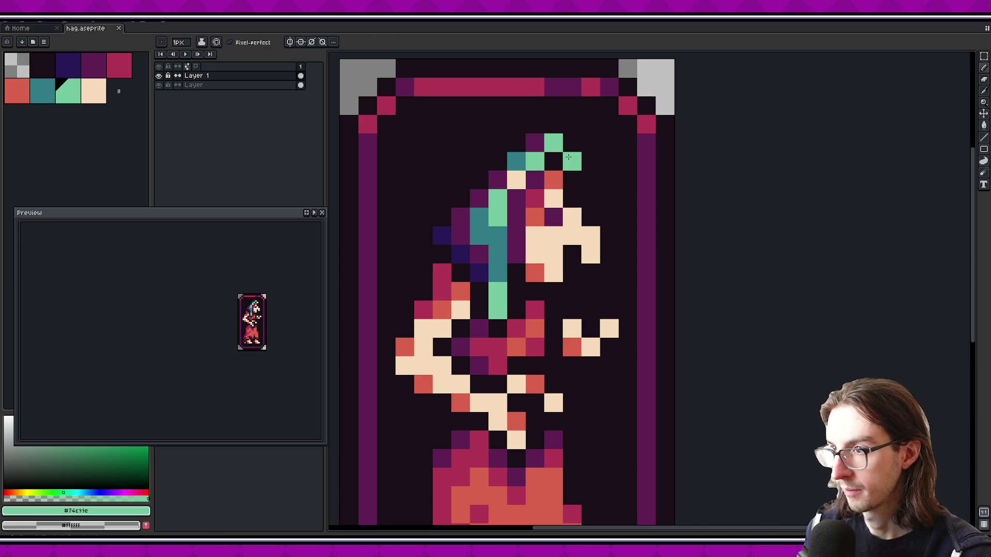
pyautogui.press('[')
pyautogui.hotkey('ctrl', 's')
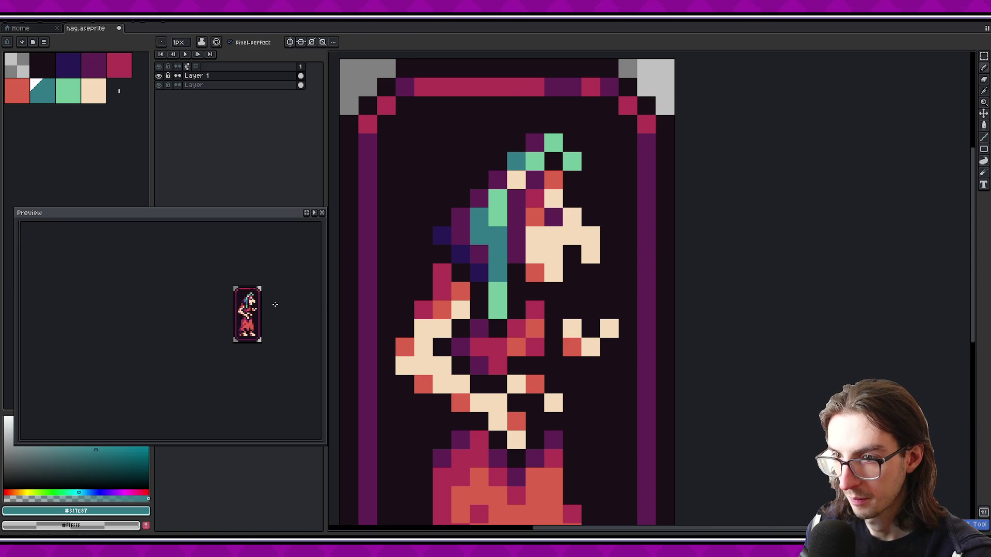
pyautogui.hotkey('ctrl', 's')
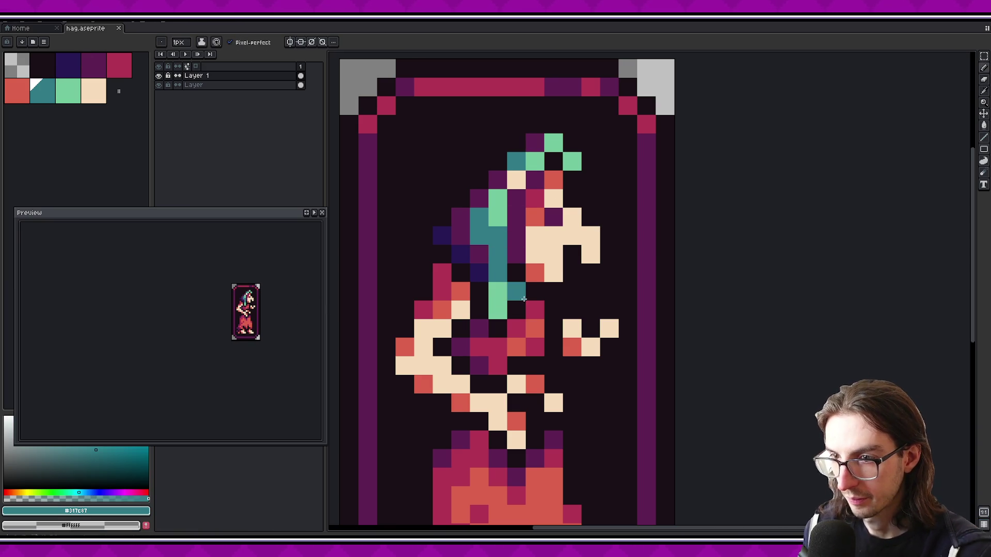
# Recolour a face pixel crimson after trying red-orange, and save again
pyautogui.press('[')
pyautogui.click(553, 192)
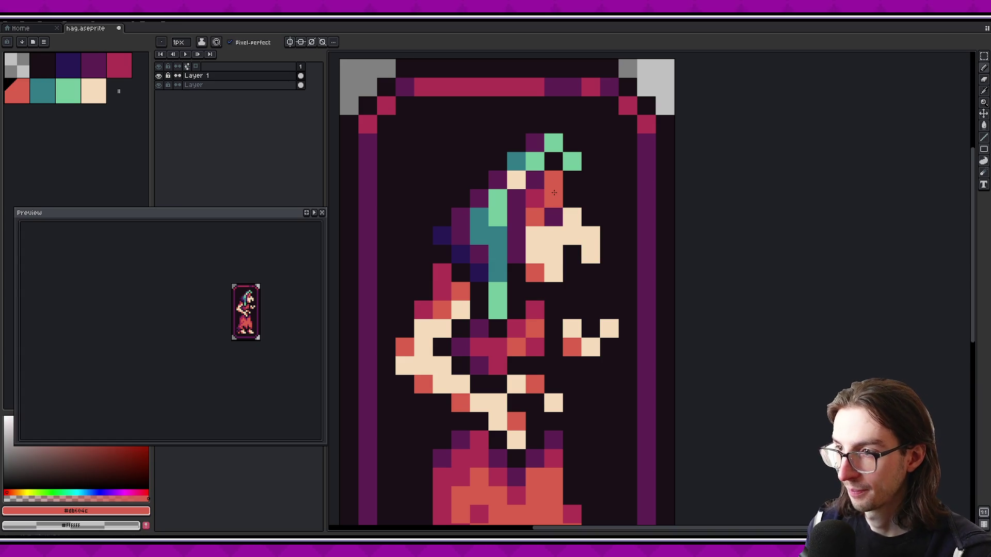
pyautogui.hotkey('ctrl', 'z')
pyautogui.click(551, 306)
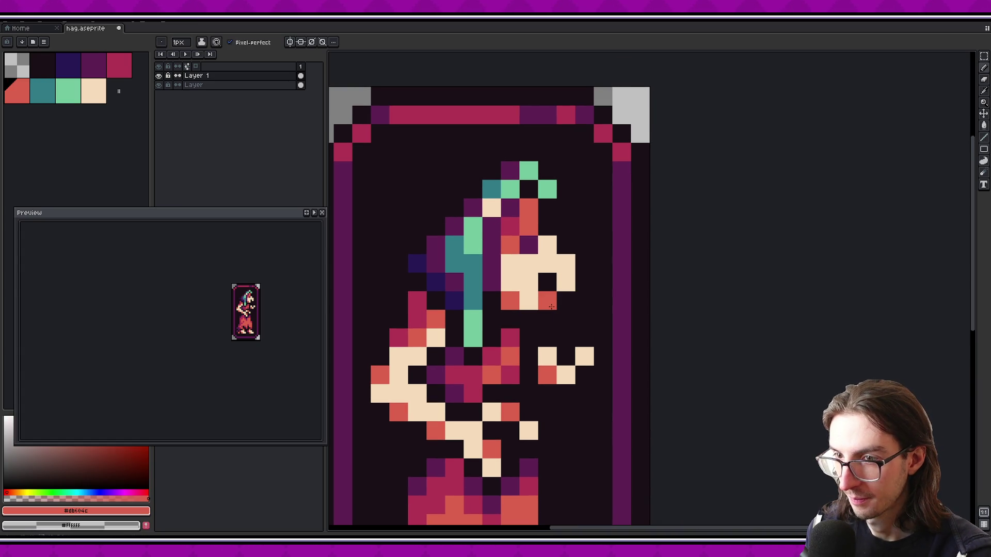
pyautogui.hotkey('ctrl', 'z')
pyautogui.press('[')
pyautogui.click(522, 207)
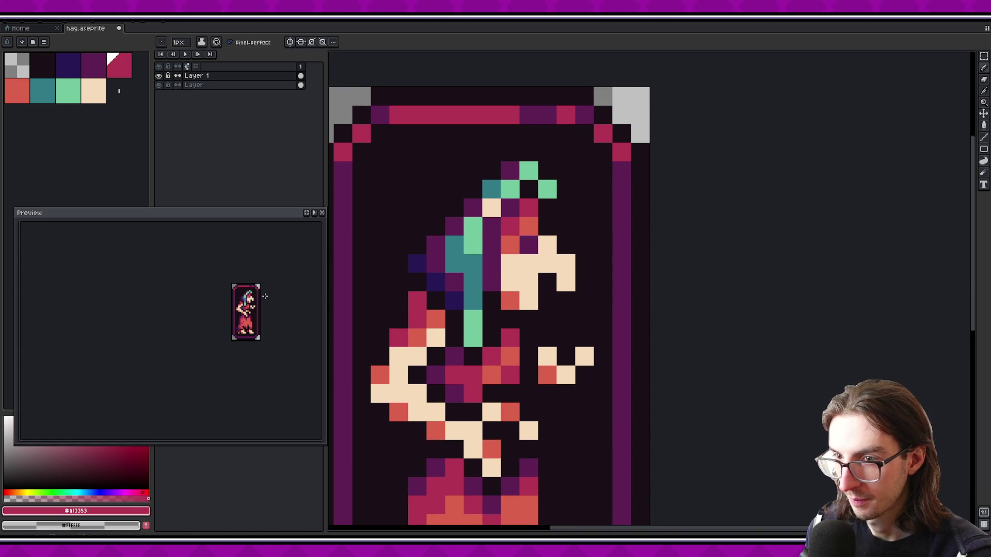
pyautogui.hotkey('ctrl', 's')
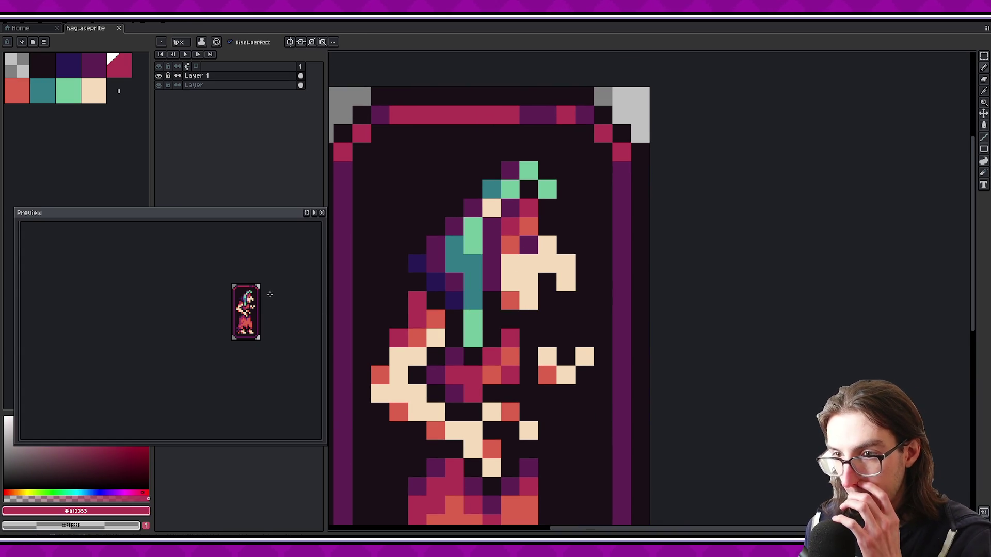
pyautogui.scroll(-2, 513, 306)
pyautogui.press('v')
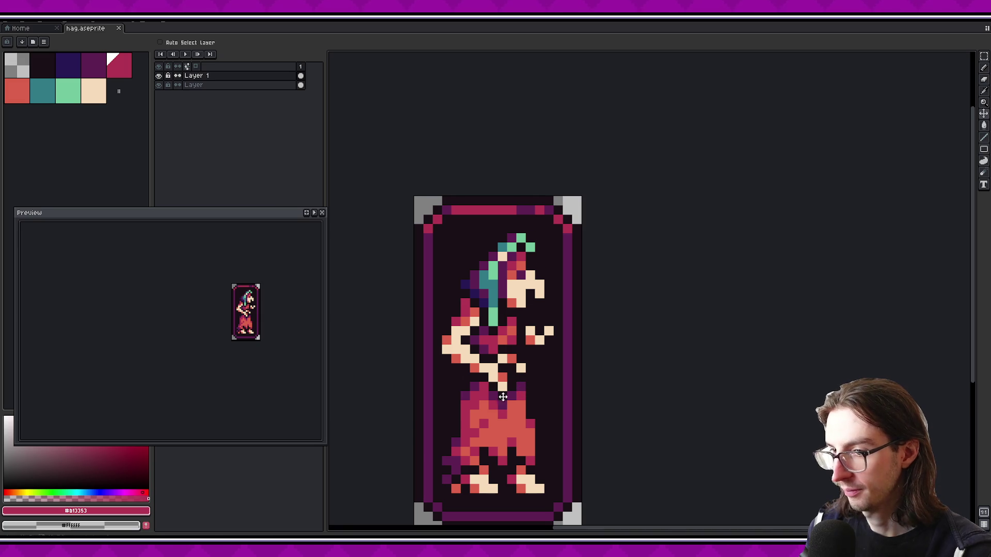
pyautogui.scroll(1, 267, 313)
pyautogui.scroll(-1, 258, 291)
pyautogui.scroll(-1, 276, 295)
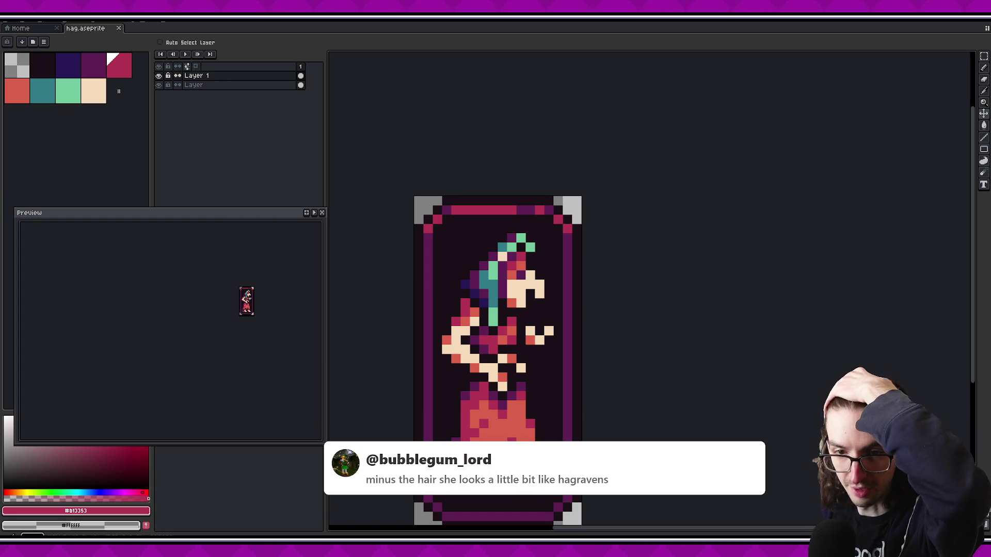
pyautogui.moveTo(560, 314); pyautogui.dragTo(555, 313)
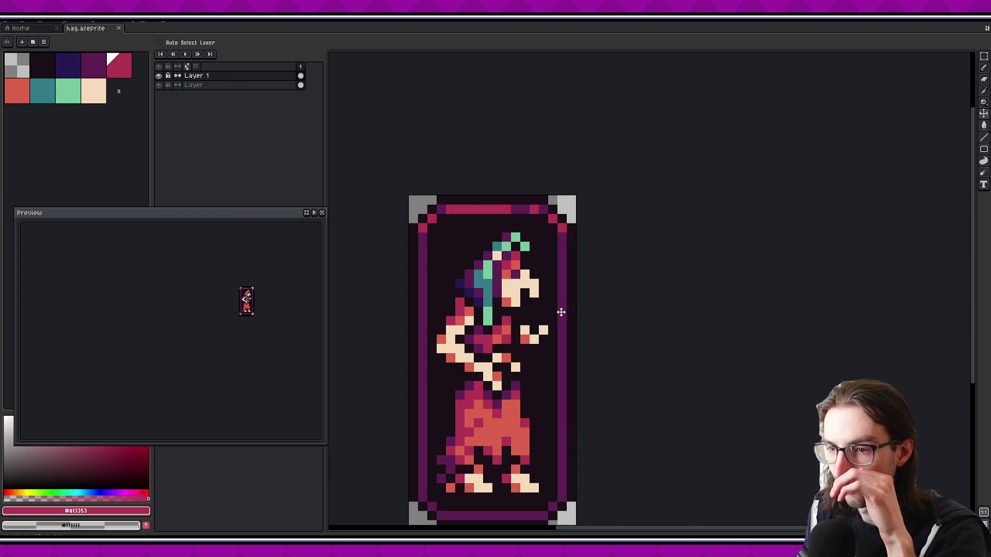
pyautogui.scroll(2, 561, 312)
pyautogui.scroll(-1, 516, 312)
pyautogui.scroll(2, 258, 274)
pyautogui.scroll(-2, 271, 281)
pyautogui.scroll(2, 241, 284)
pyautogui.scroll(-2, 243, 291)
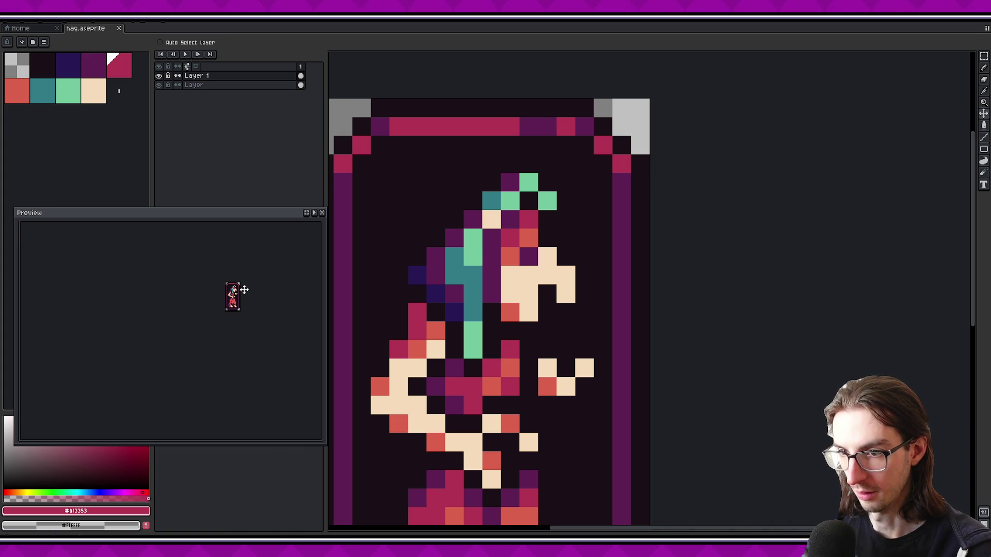
# Rework the upper hair strand, turning the teal pixels there purple
pyautogui.scroll(1, 243, 290)
pyautogui.press('i')
pyautogui.click(491, 201)
pyautogui.press('b')
pyautogui.moveTo(491, 183); pyautogui.dragTo(472, 195)
pyautogui.hotkey('ctrl', 'z')
pyautogui.scroll(1, 491, 281)
pyautogui.keyDown('alt'); pyautogui.click(473, 232); pyautogui.keyUp('alt')
pyautogui.click(474, 214)
pyautogui.click(491, 197)
# Place teal pixels lower in the hair and beside the coral, undoing a stray green pixel
pyautogui.keyDown('alt'); pyautogui.click(491, 215); pyautogui.keyUp('alt')
pyautogui.click(473, 235)
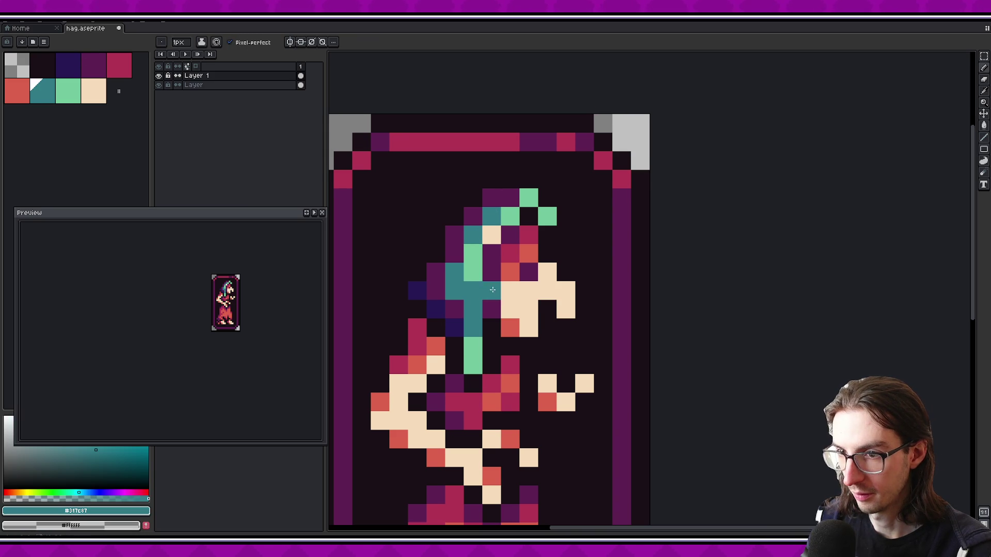
pyautogui.scroll(-1, 492, 290)
pyautogui.hotkey('ctrl', 'z')
pyautogui.click(485, 258)
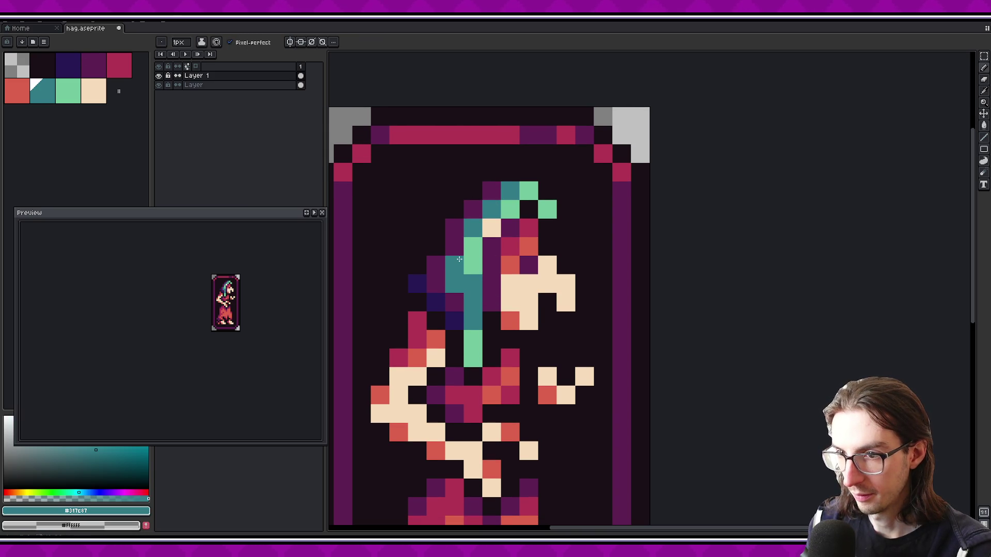
pyautogui.scroll(-1, 490, 258)
pyautogui.click(511, 252)
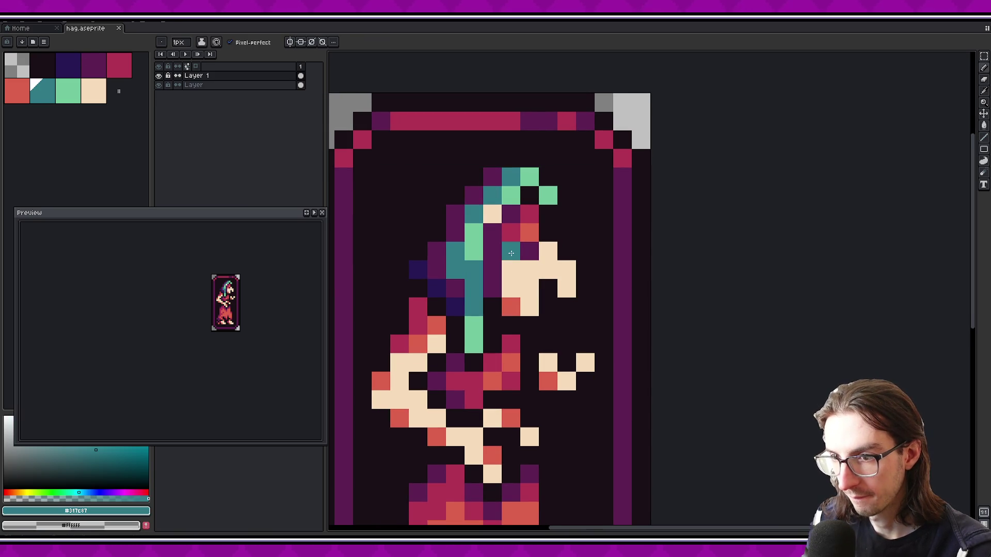
pyautogui.keyDown('alt'); pyautogui.click(472, 267); pyautogui.keyUp('alt')
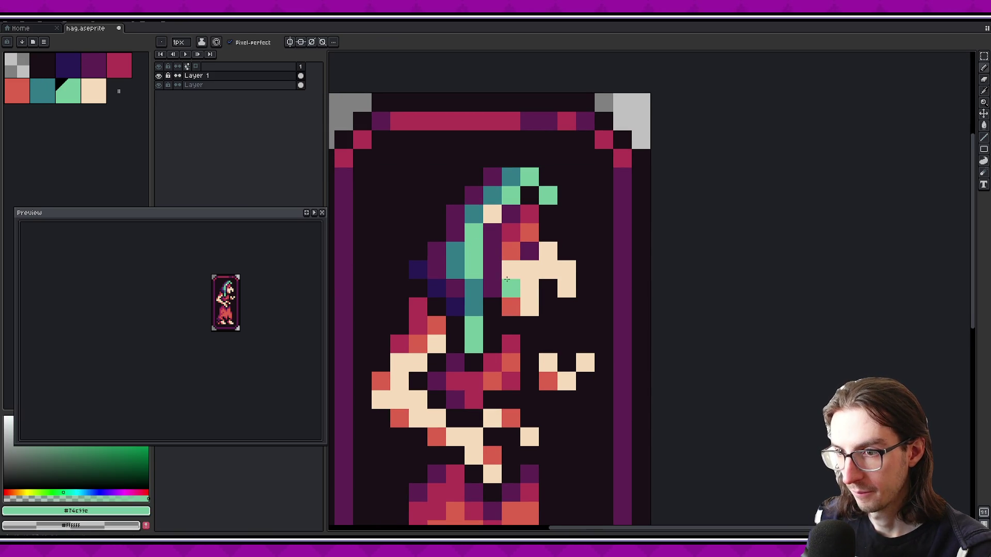
pyautogui.scroll(-1, 506, 279)
pyautogui.hotkey('ctrl', 'z')
pyautogui.scroll(1, 243, 294)
pyautogui.scroll(-1, 243, 294)
# Eyedrop teal from the hair and paint a teal strand down the back of the head
pyautogui.press('alt')
pyautogui.keyDown('alt'); pyautogui.click(454, 240); pyautogui.keyUp('alt')
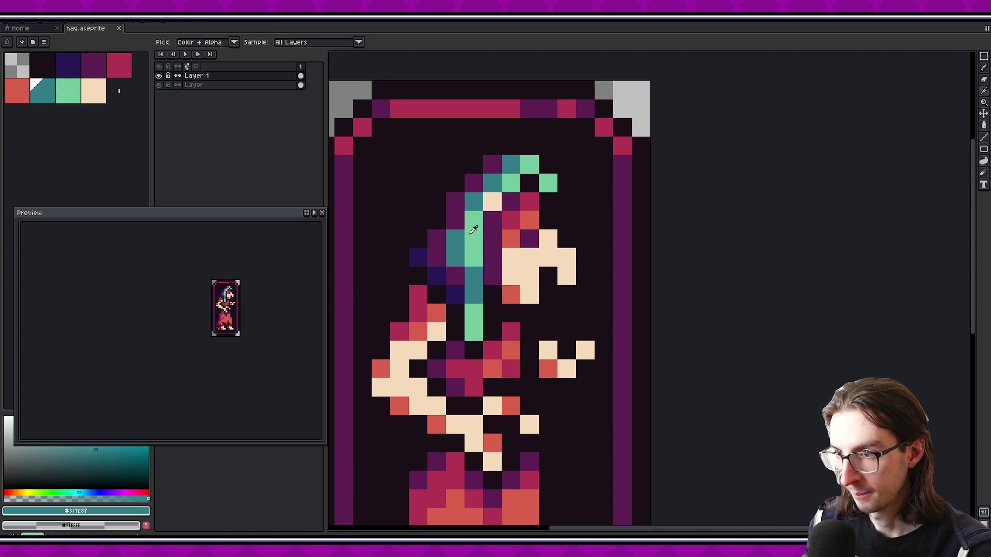
pyautogui.click(475, 224)
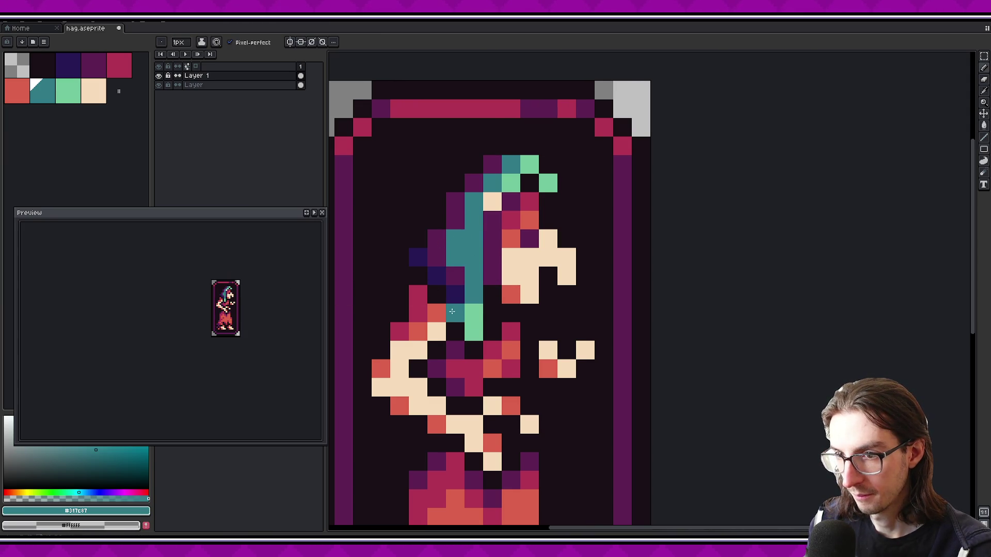
pyautogui.hotkey('ctrl', 'z')
pyautogui.click(504, 307)
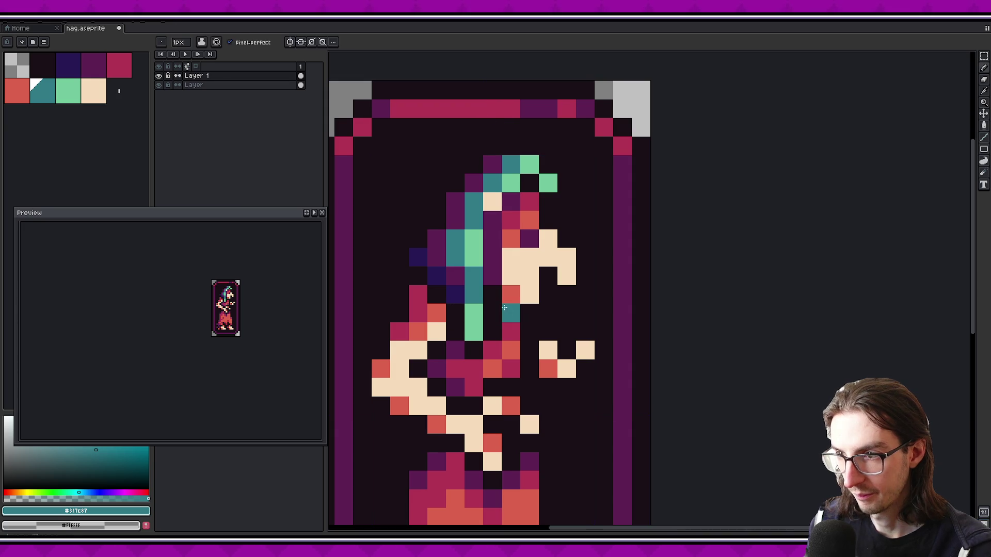
pyautogui.hotkey('ctrl', 'z')
pyautogui.moveTo(474, 253); pyautogui.dragTo(460, 302)
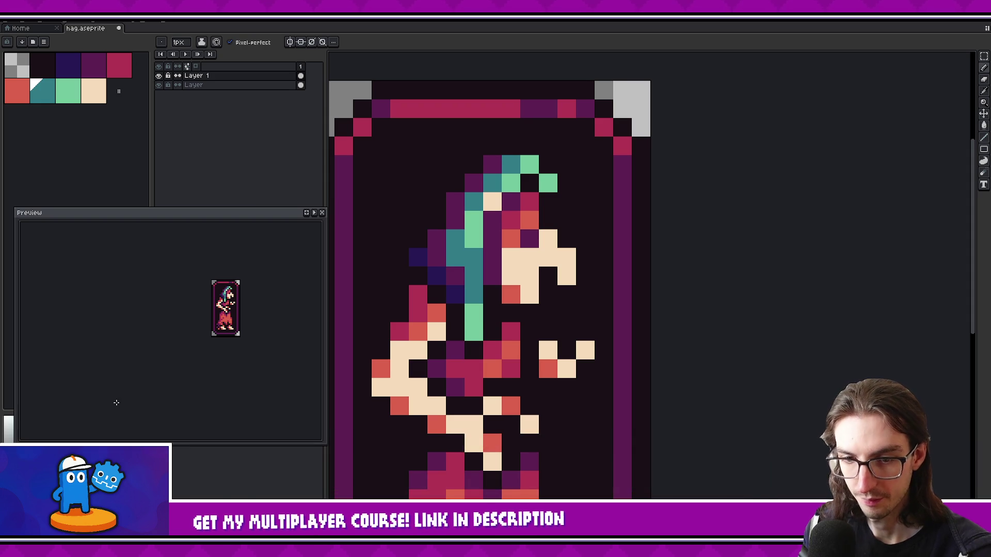
pyautogui.scroll(1, 419, 313)
pyautogui.click(513, 344)
# Undo the teal chin pixel and shade the face edge with red-orange, then crimson
pyautogui.hotkey('ctrl', 'z')
pyautogui.keyDown('alt'); pyautogui.click(509, 310); pyautogui.keyUp('alt')
pyautogui.click(508, 289)
pyautogui.click(528, 324)
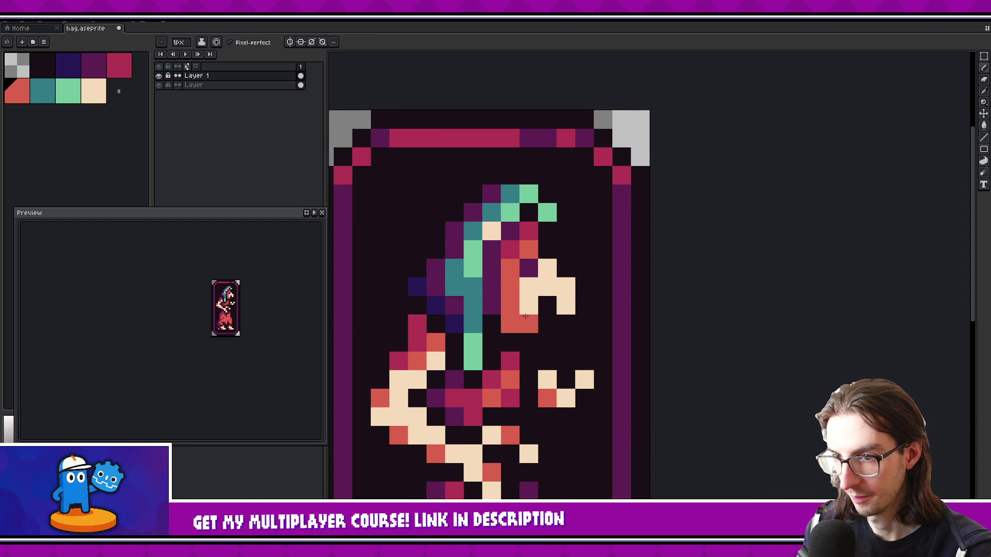
pyautogui.scroll(-1, 239, 296)
pyautogui.scroll(1, 239, 296)
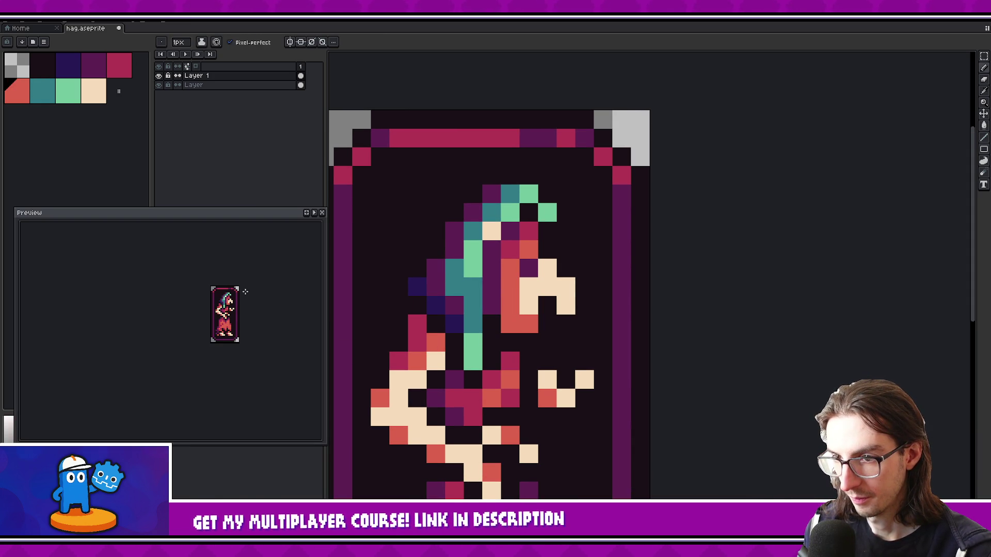
pyautogui.hotkey('ctrl', 'z')
pyautogui.hotkey('ctrl', 'z')
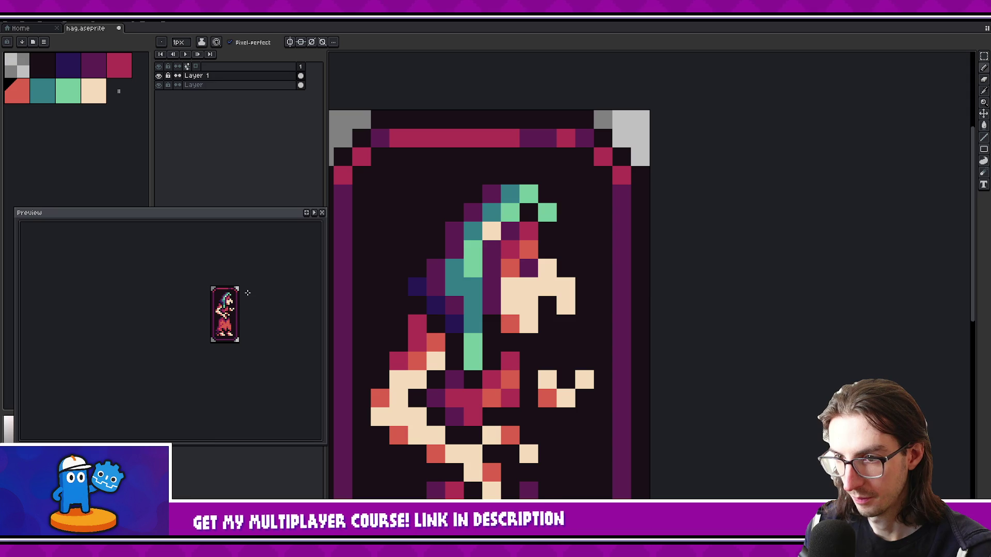
pyautogui.click(508, 287)
pyautogui.keyDown('alt'); pyautogui.click(510, 250); pyautogui.keyUp('alt')
pyautogui.click(510, 287)
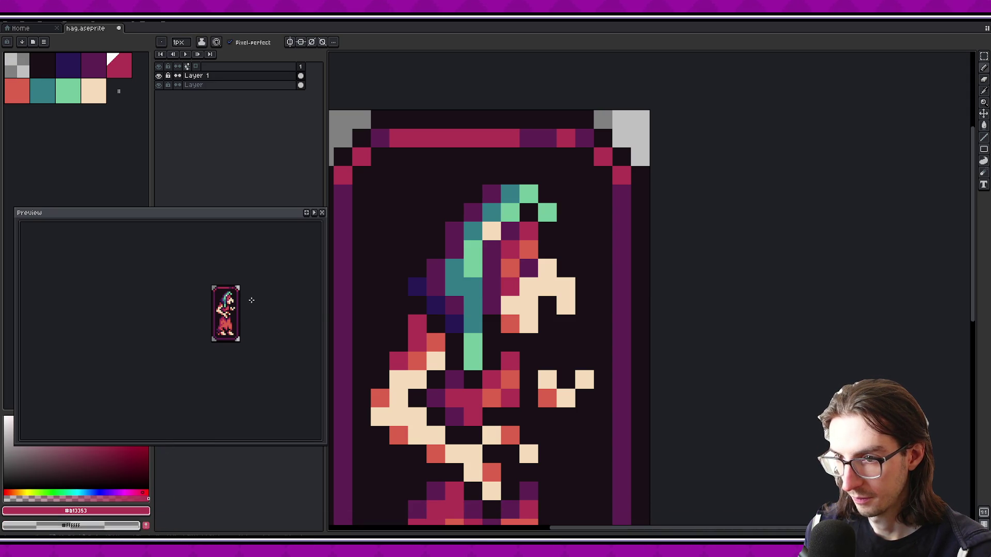
# Repaint a coral face pixel cream and sample the dark plum from the hair
pyautogui.keyDown('alt'); pyautogui.click(527, 285); pyautogui.keyUp('alt')
pyautogui.click(506, 267)
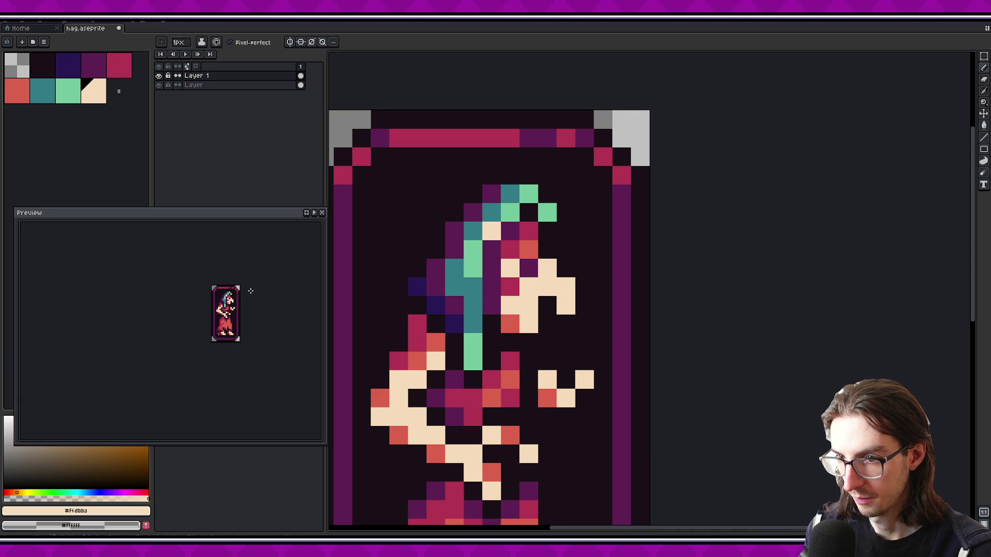
pyautogui.scroll(1, 243, 292)
pyautogui.hotkey('ctrl', 'z')
pyautogui.scroll(-1, 240, 293)
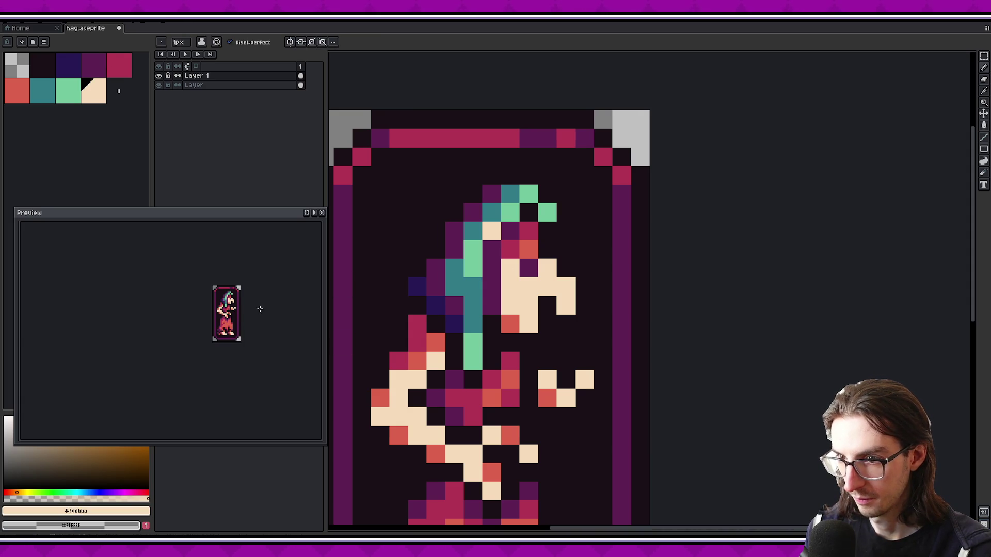
pyautogui.scroll(1, 249, 305)
pyautogui.click(528, 250)
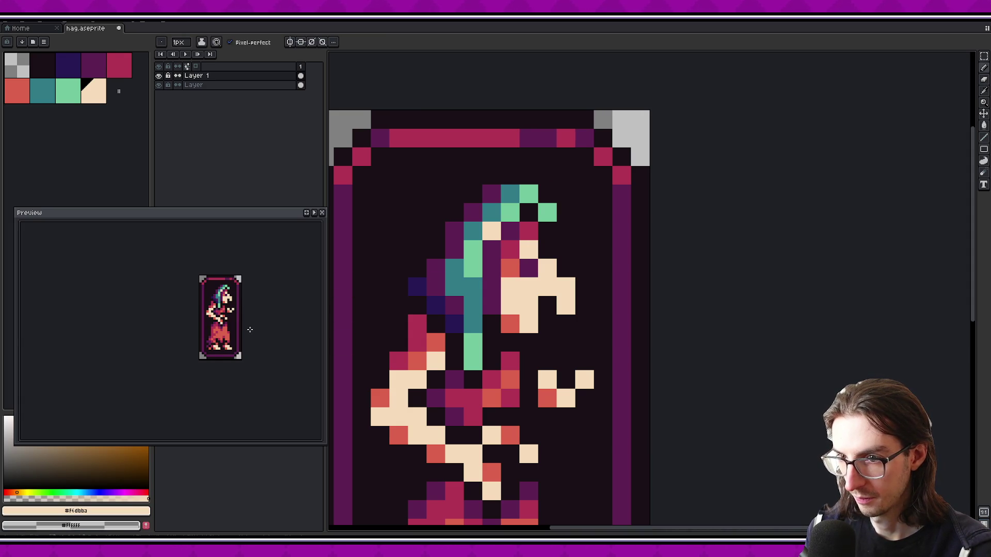
pyautogui.scroll(-1, 252, 293)
pyautogui.moveTo(276, 314); pyautogui.dragTo(274, 314)
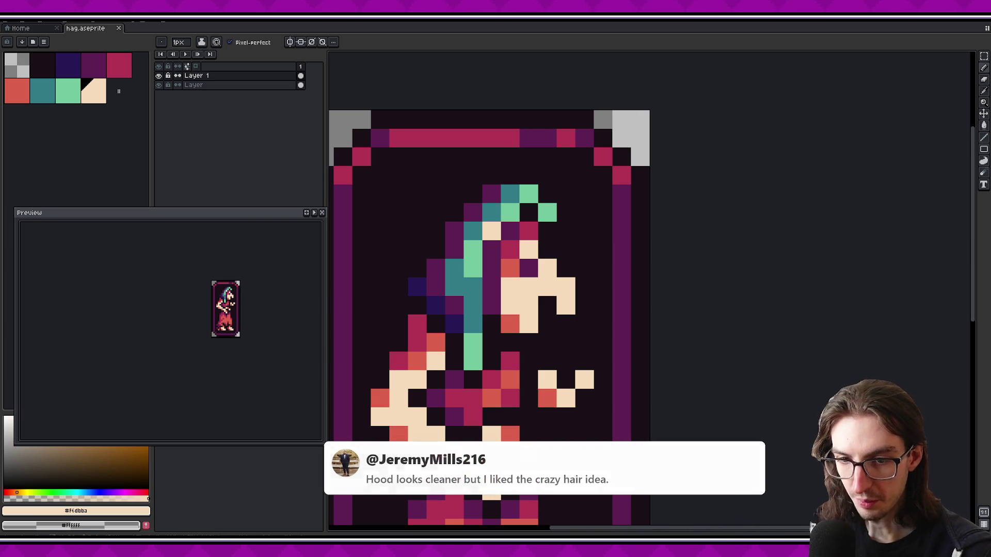
pyautogui.keyDown('alt'); pyautogui.click(436, 291); pyautogui.keyUp('alt')
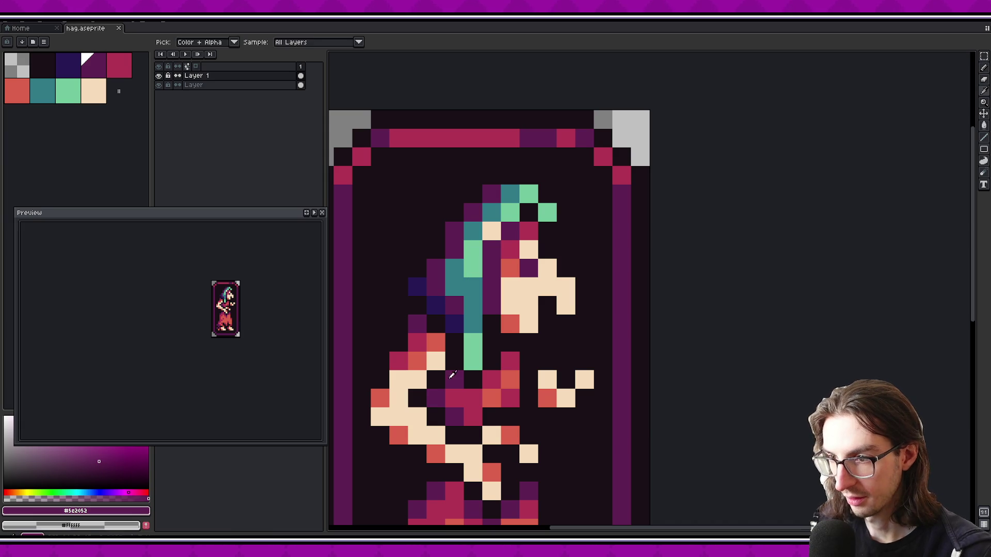
# Try cream, crimson and orange touch-ups on the arm, undoing the orange changes
pyautogui.keyDown('alt'); pyautogui.click(436, 360); pyautogui.keyUp('alt')
pyautogui.click(438, 347)
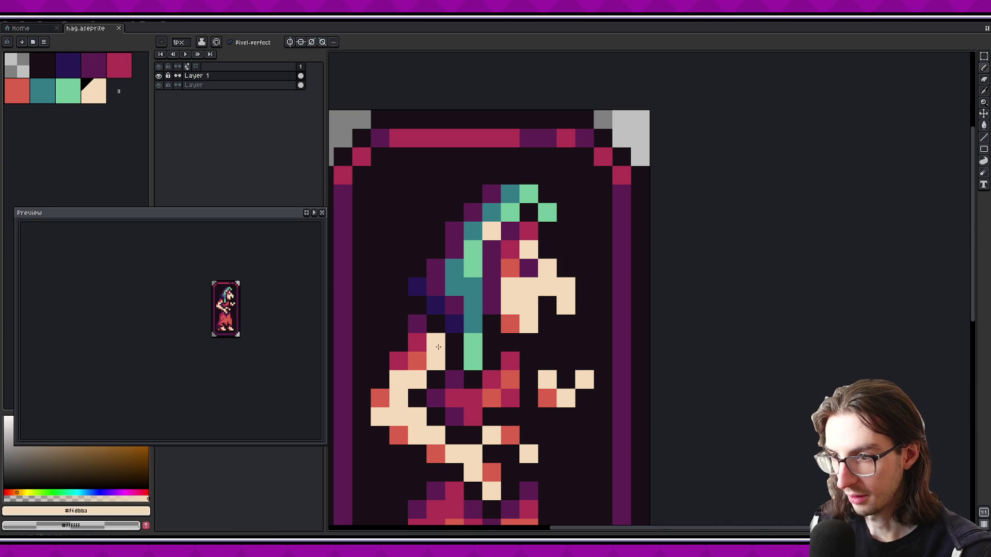
pyautogui.click(399, 369)
pyautogui.keyDown('alt'); pyautogui.click(384, 391); pyautogui.keyUp('alt')
pyautogui.click(419, 344)
pyautogui.hotkey('ctrl', 'z')
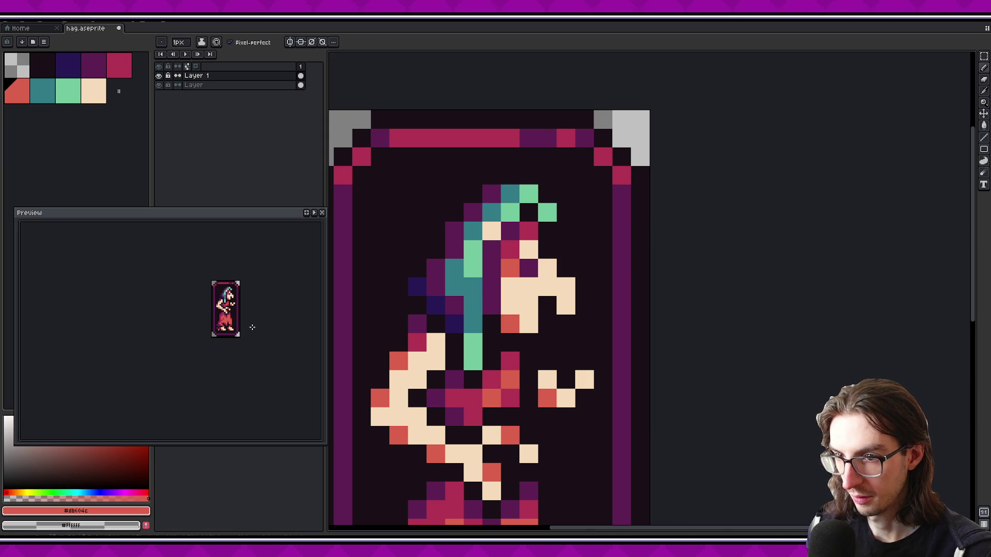
pyautogui.hotkey('ctrl', 'z')
pyautogui.hotkey('ctrl', 'z')
pyautogui.hotkey('ctrl', 'z')
# Paint orange shading pixels over the cream on the hag's left arm and shoulder
pyautogui.keyDown('alt'); pyautogui.click(421, 343); pyautogui.keyUp('alt')
pyautogui.keyDown('alt'); pyautogui.click(398, 359); pyautogui.keyUp('alt')
pyautogui.click(416, 359)
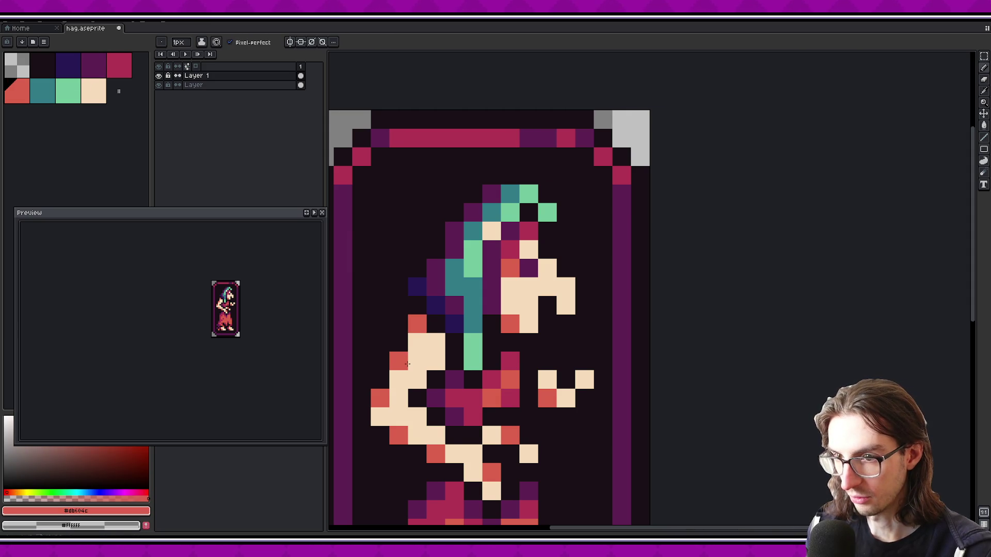
pyautogui.scroll(-1, 454, 360)
pyautogui.click(435, 332)
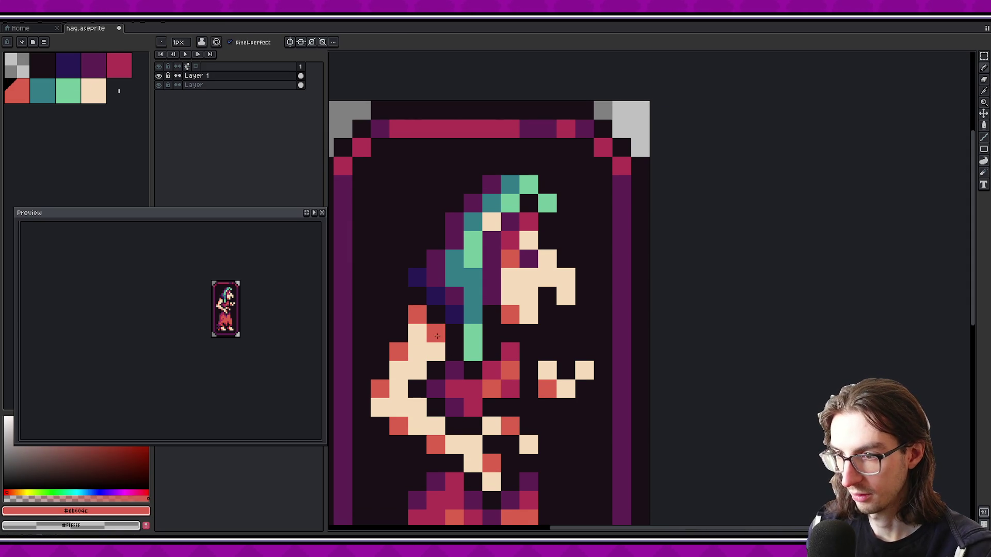
pyautogui.scroll(-1, 361, 330)
pyautogui.scroll(-1, 240, 302)
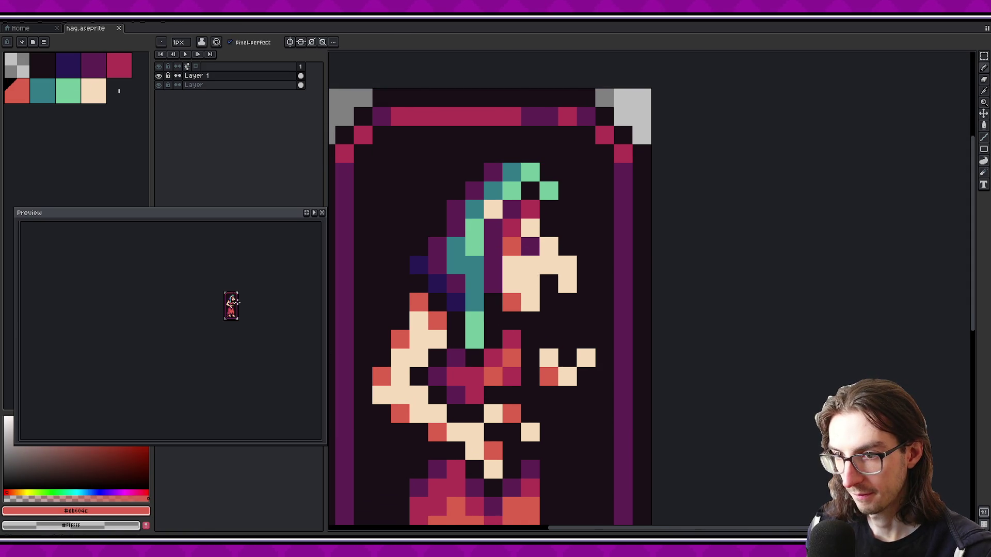
# Undo the last orange pixel and save the sprite with Ctrl+S
pyautogui.hotkey('ctrl', 'z')
pyautogui.hotkey('ctrl', 's')
pyautogui.scroll(1, 248, 312)
pyautogui.scroll(-5, 582, 367)
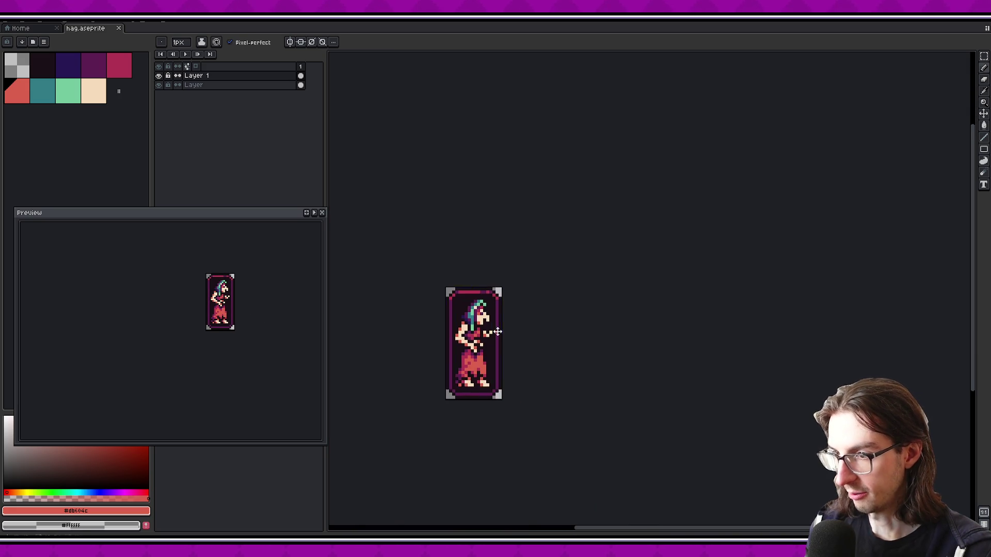
# Save the sprite and turn off the card frame layer's visibility in the Layers panel
pyautogui.scroll(1, 563, 361)
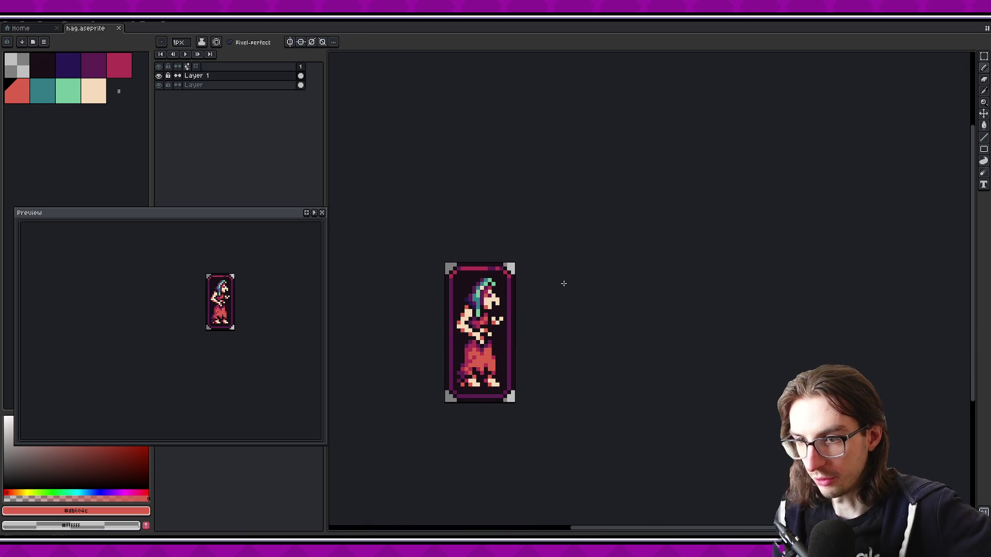
pyautogui.scroll(3, 564, 283)
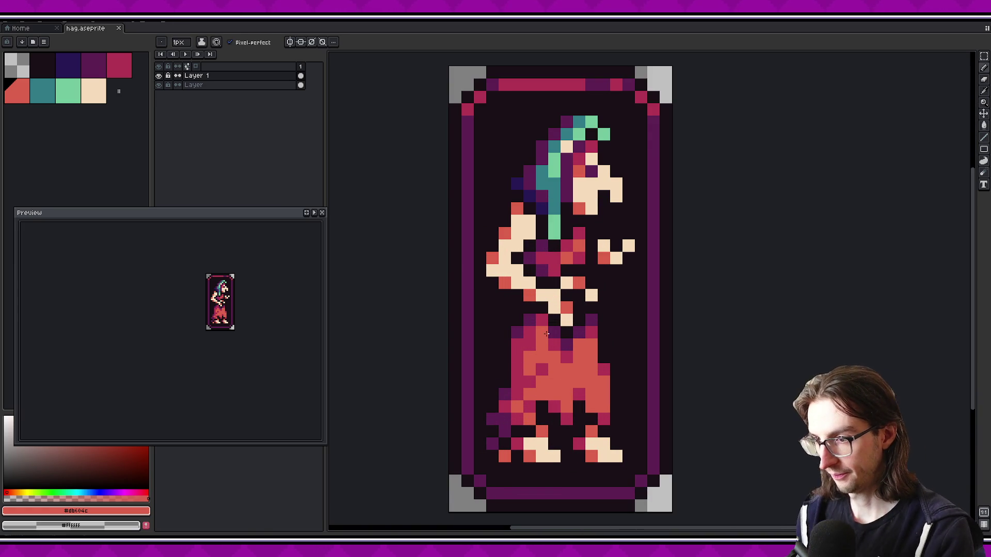
pyautogui.scroll(-3, 550, 331)
pyautogui.scroll(2, 291, 305)
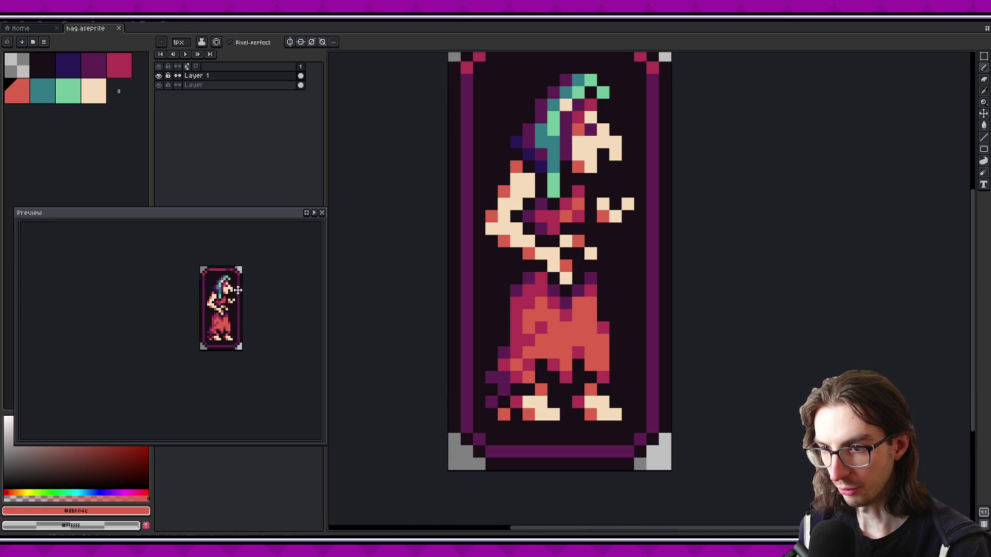
pyautogui.scroll(-2, 264, 296)
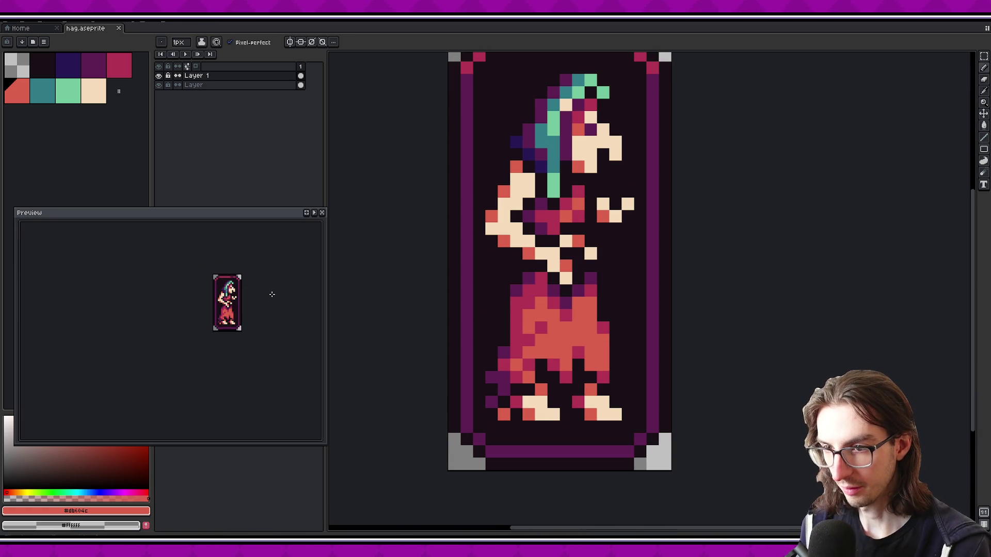
pyautogui.scroll(1, 270, 294)
pyautogui.hotkey('ctrl', 's')
pyautogui.click(158, 85)
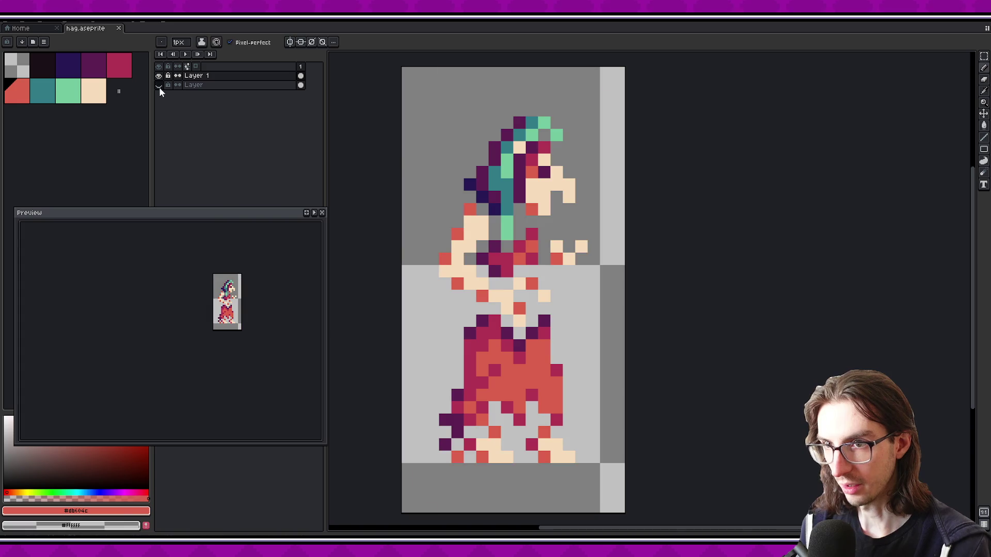
# Apply a dark outline around the hag with the Outline effect and save
pyautogui.click(34, 67)
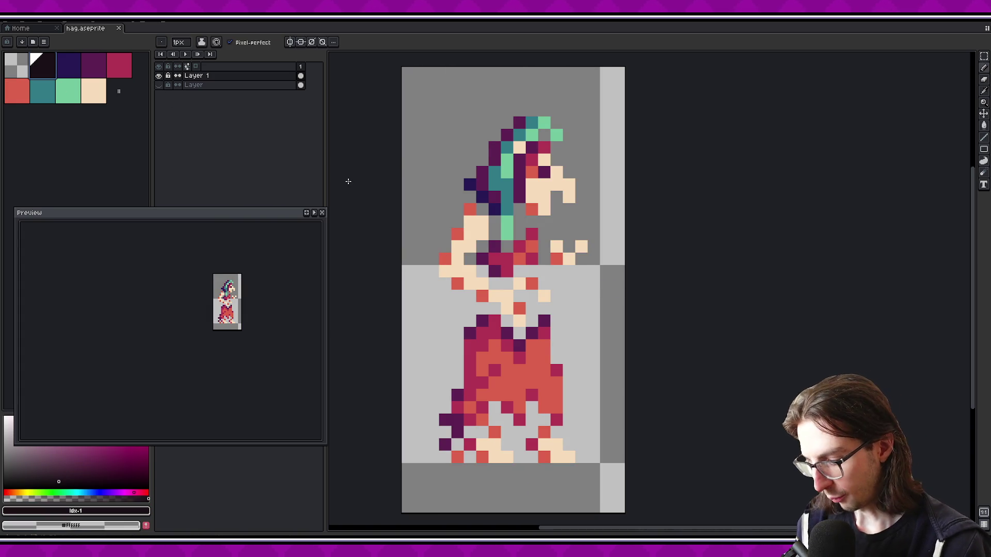
pyautogui.hotkey('shift', 'o')
pyautogui.click(385, 162)
pyautogui.press('b')
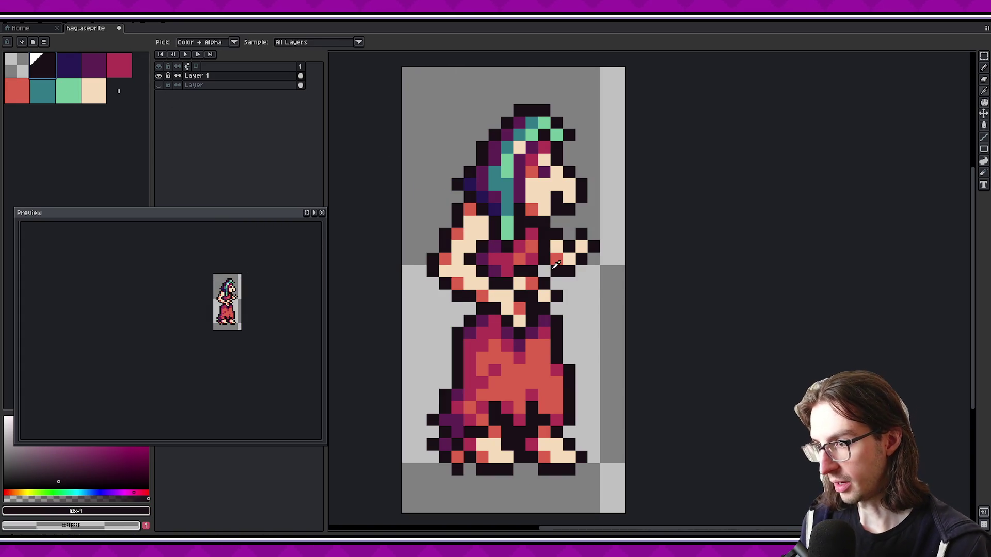
pyautogui.scroll(-1, 604, 250)
pyautogui.hotkey('ctrl', 's')
pyautogui.hotkey('ctrl', 's')
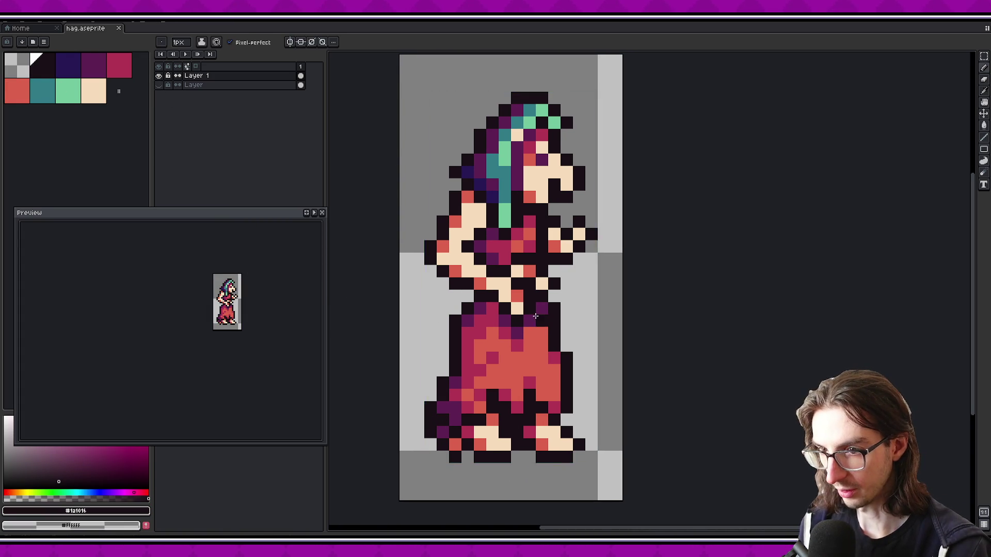
# Switch to the pencil, select the whole canvas, and dismiss the canvas context menu
pyautogui.scroll(3, 511, 389)
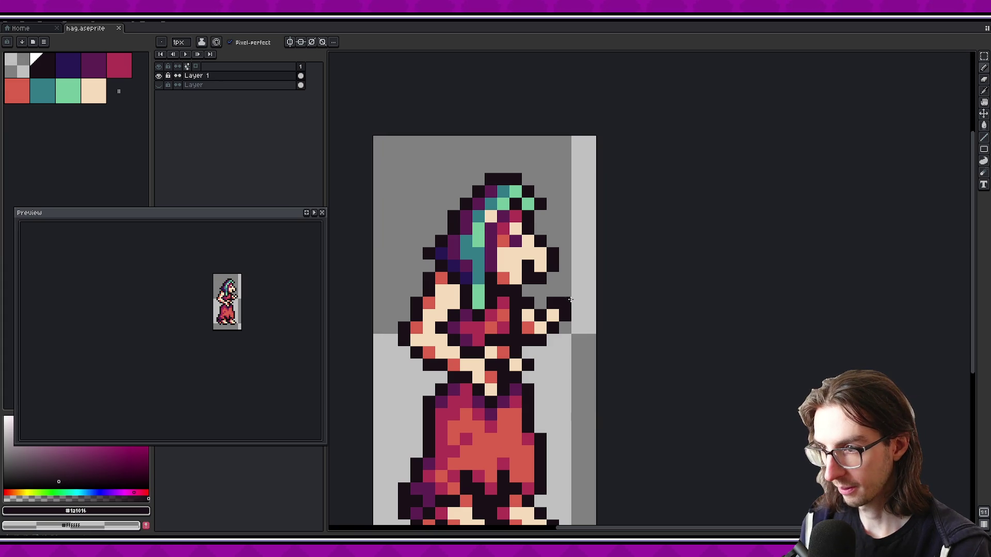
pyautogui.scroll(-3, 570, 299)
pyautogui.scroll(1, 578, 299)
pyautogui.scroll(-2, 590, 299)
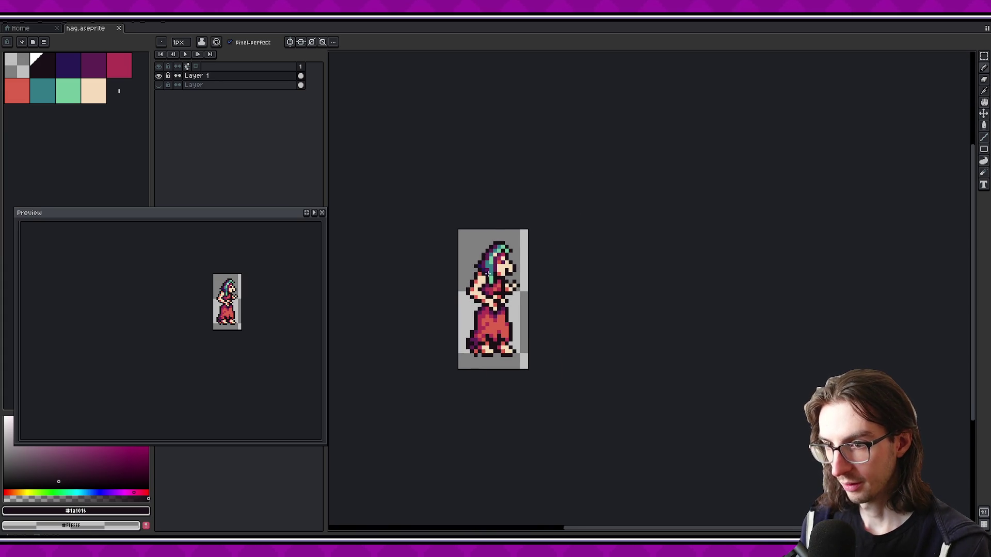
pyautogui.scroll(1, 488, 272)
pyautogui.press('b')
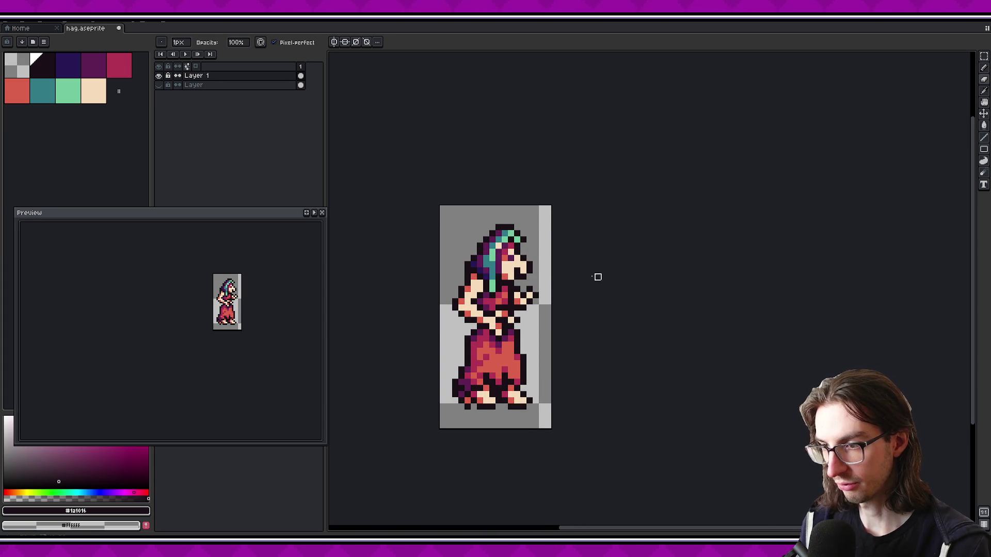
pyautogui.hotkey('ctrl', 'a')
pyautogui.rightClick(463, 256)
pyautogui.press('Escape')
pyautogui.scroll(-1, 477, 285)
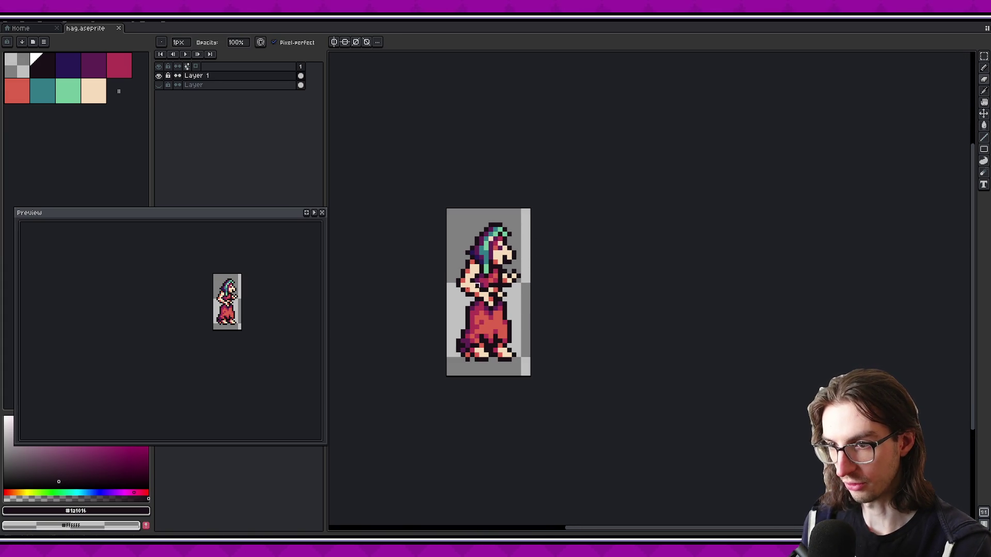
pyautogui.scroll(1, 217, 309)
pyautogui.scroll(-1, 216, 310)
pyautogui.scroll(-1, 222, 314)
pyautogui.scroll(1, 584, 289)
# Export the sprite as hag.png and switch to VS Code
pyautogui.hotkey('ctrl', 'alt', 'shift', 's')
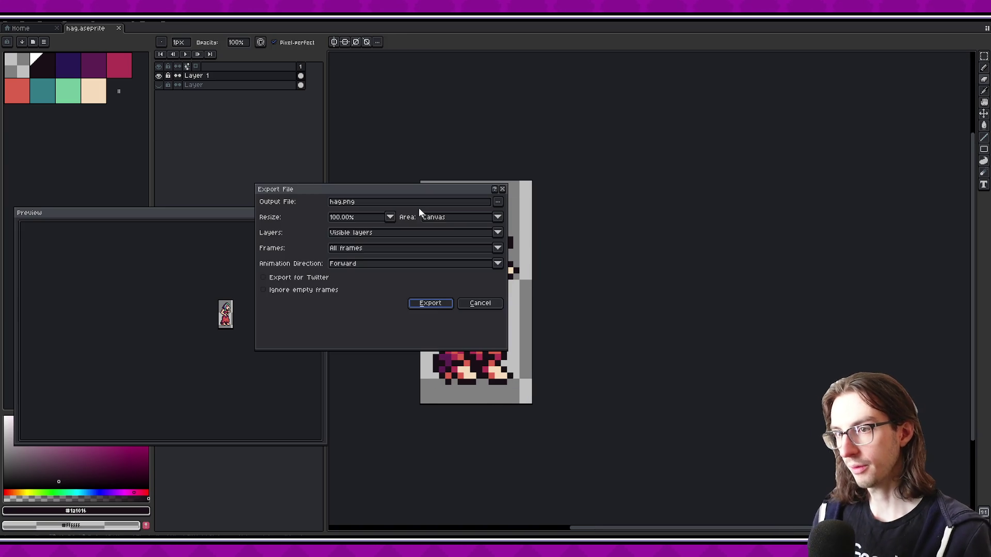
pyautogui.click(428, 306)
pyautogui.hotkey('alt', 'Tab')
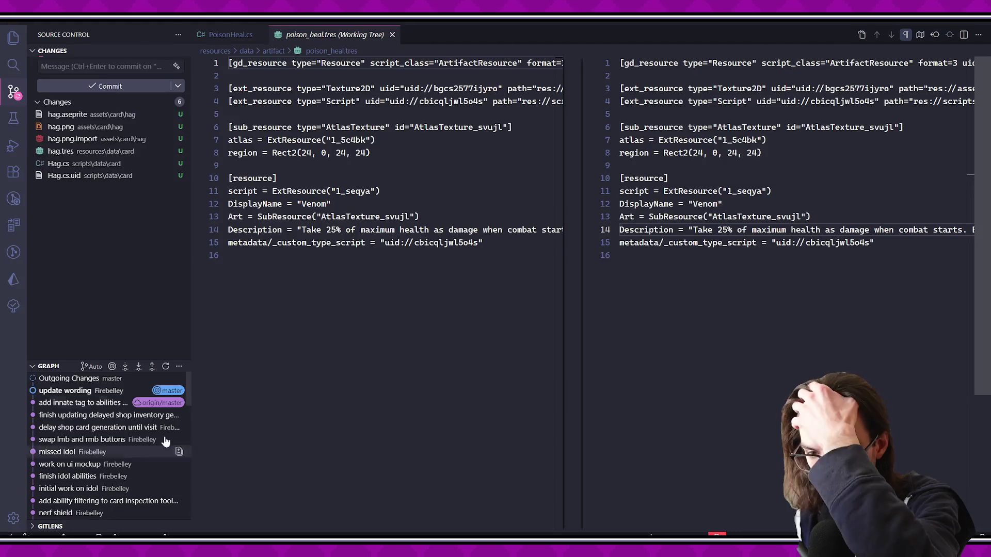
# Commit the six pending changes with the message 'add hag art' and return to Aseprite
pyautogui.write('ad')
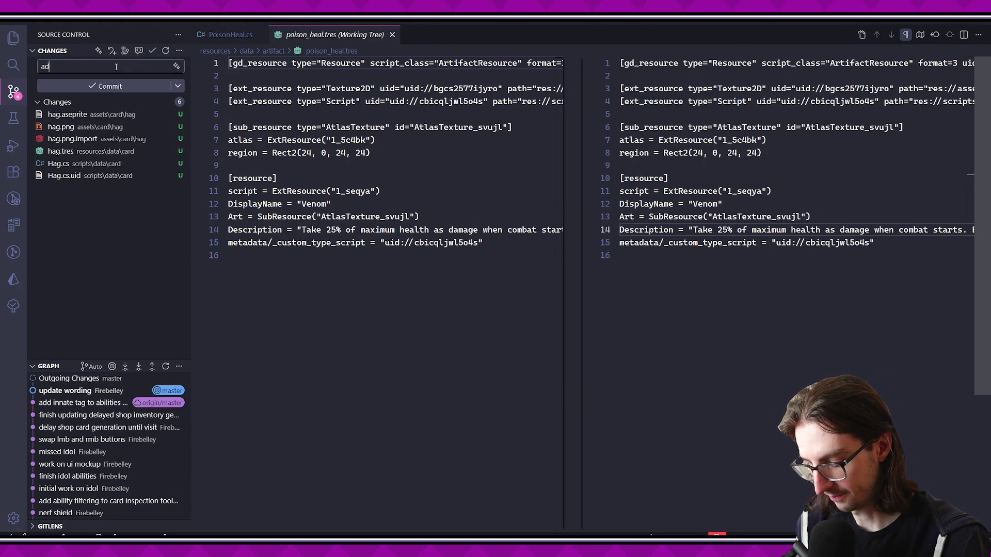
pyautogui.write('t')
pyautogui.click(111, 86)
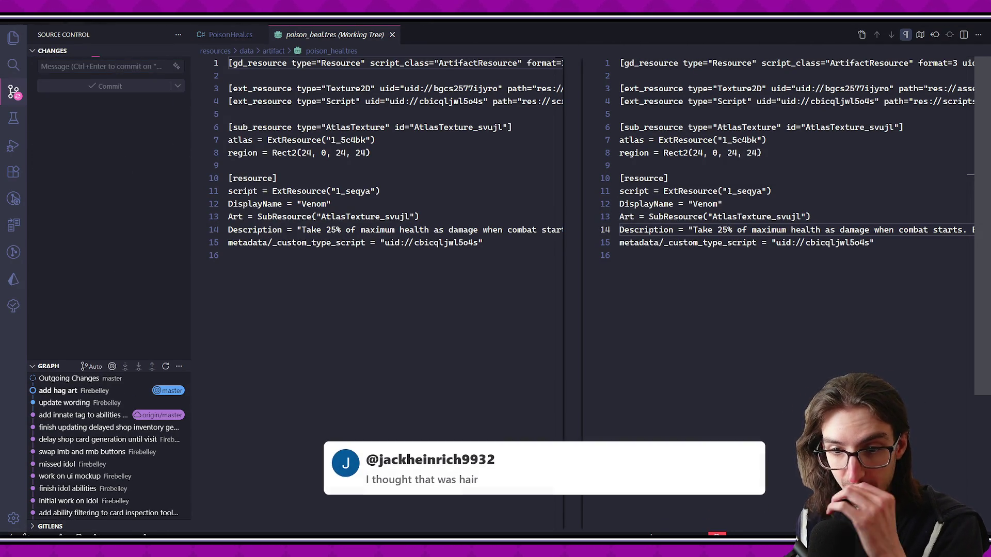
pyautogui.hotkey('alt', 'Tab')
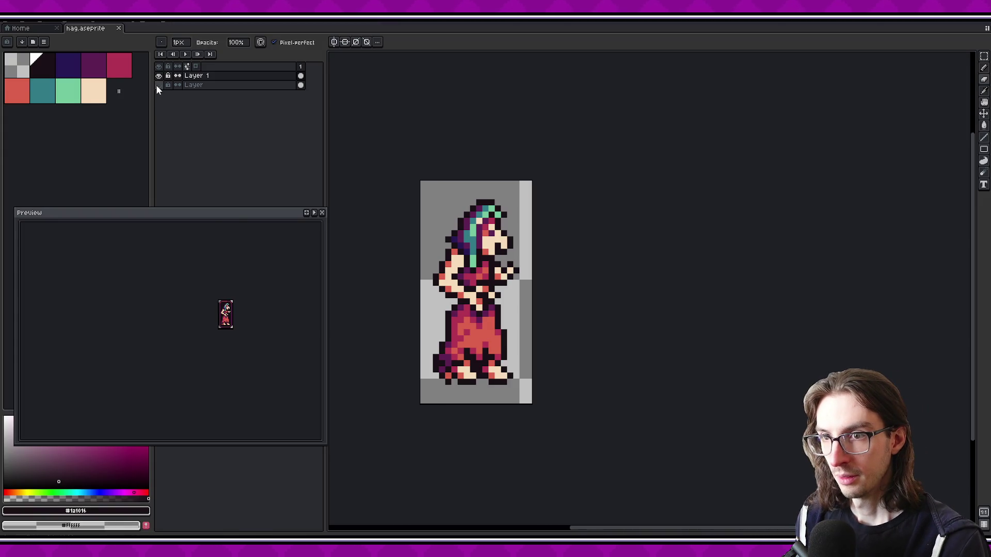
# Unhide the frame layer so the outlined hag sits inside the card again
pyautogui.click(159, 85)
pyautogui.moveTo(248, 310); pyautogui.dragTo(235, 303)
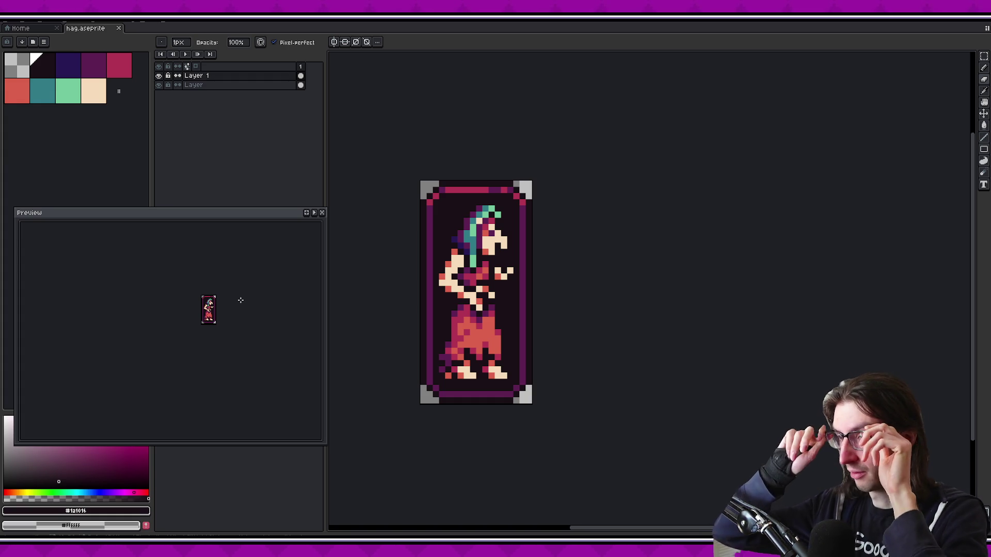
pyautogui.scroll(2, 512, 242)
# Marquee-select the hag's head, undoing a stray rectangle drawn by mistake
pyautogui.press('m')
pyautogui.moveTo(395, 174)
pyautogui.mouseDown()
pyautogui.moveTo(488, 221)
pyautogui.moveTo(503, 258)
pyautogui.mouseUp()
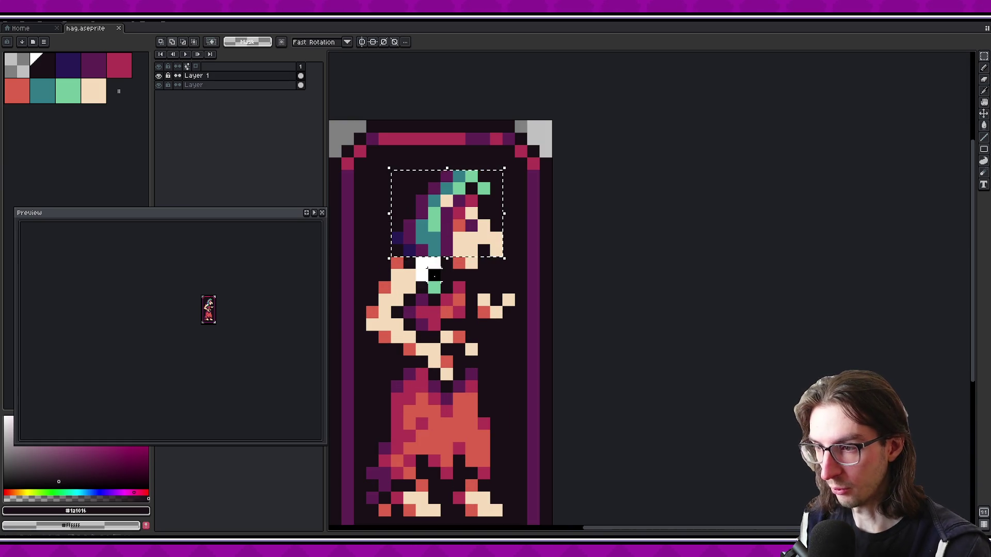
pyautogui.scroll(2, 534, 338)
pyautogui.hotkey('ctrl', 'd')
pyautogui.press('u')
pyautogui.moveTo(443, 215); pyautogui.dragTo(530, 325)
pyautogui.hotkey('ctrl', 'z')
# Reselect the middle band of the hag's head and zoom around to check its position
pyautogui.press('m')
pyautogui.moveTo(423, 270); pyautogui.dragTo(538, 310)
pyautogui.scroll(-2, 291, 317)
pyautogui.scroll(1, 249, 316)
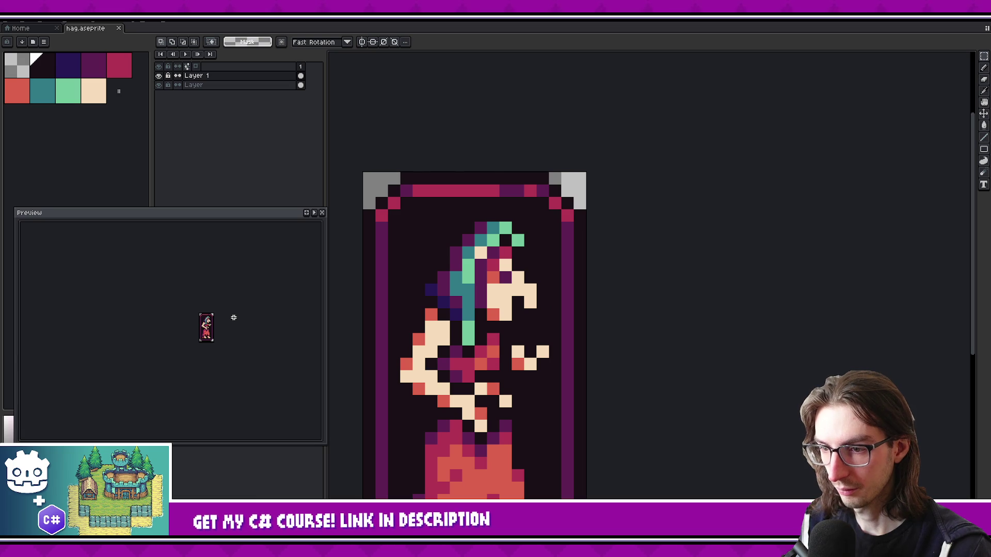
pyautogui.scroll(-2, 558, 289)
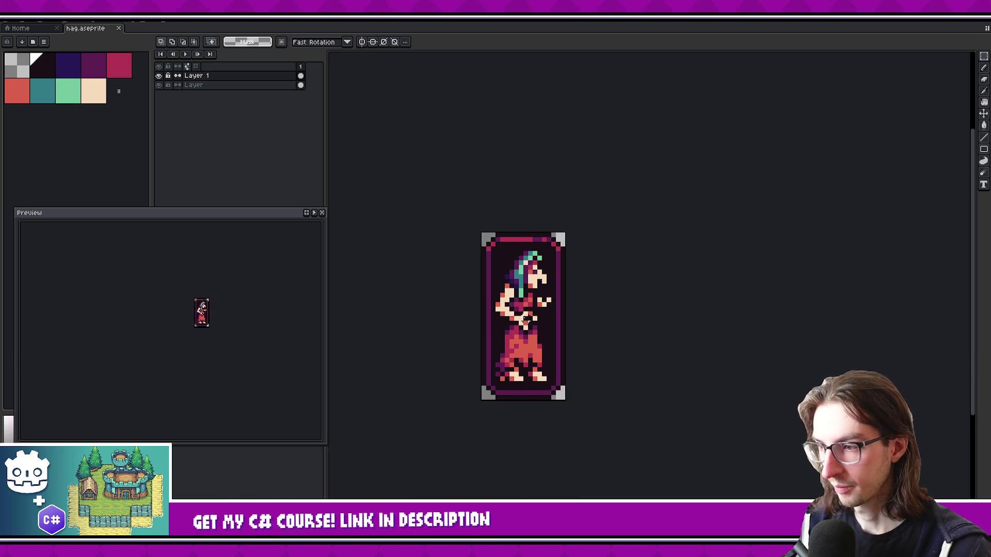
pyautogui.scroll(1, 587, 313)
pyautogui.scroll(1, 204, 297)
pyautogui.scroll(1, 218, 286)
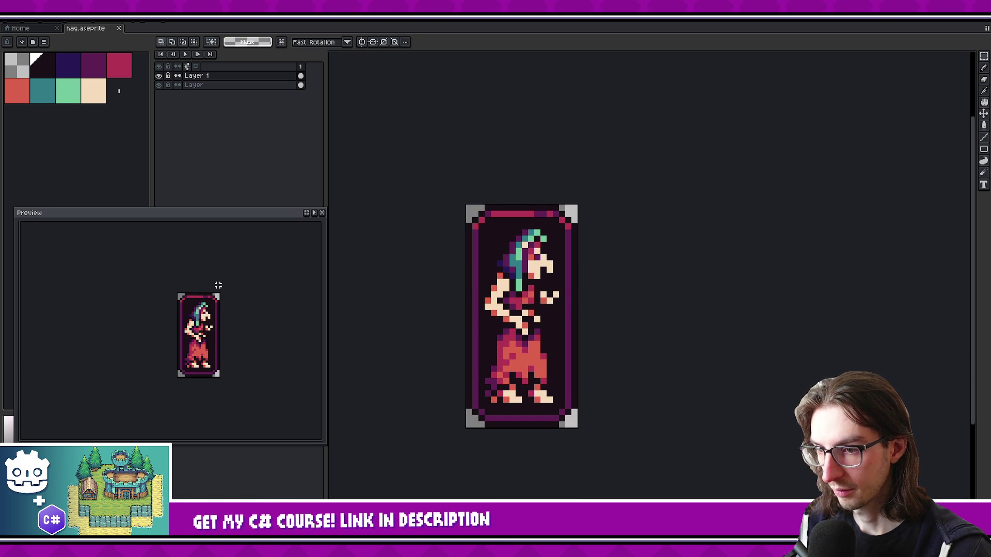
pyautogui.scroll(-1, 222, 306)
pyautogui.scroll(-1, 225, 305)
pyautogui.scroll(1, 226, 305)
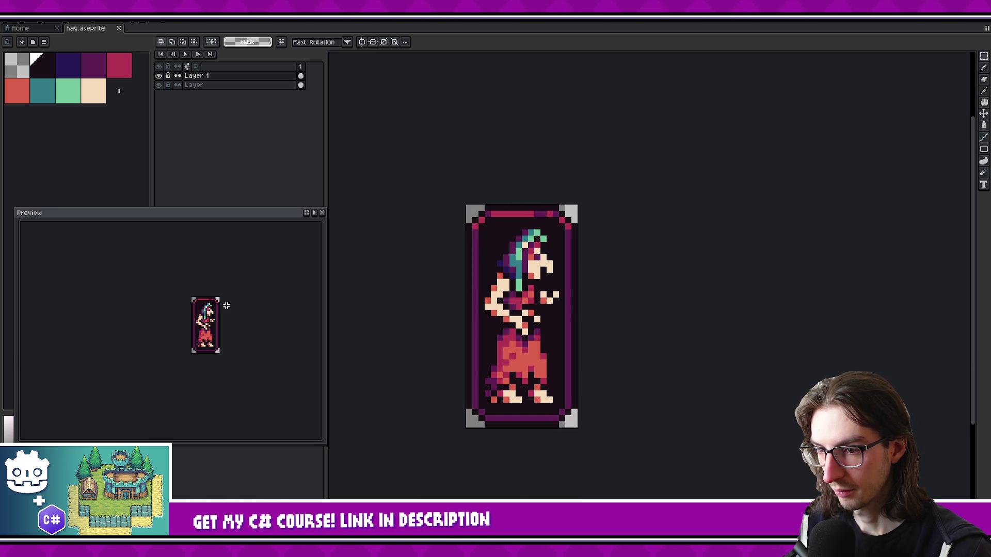